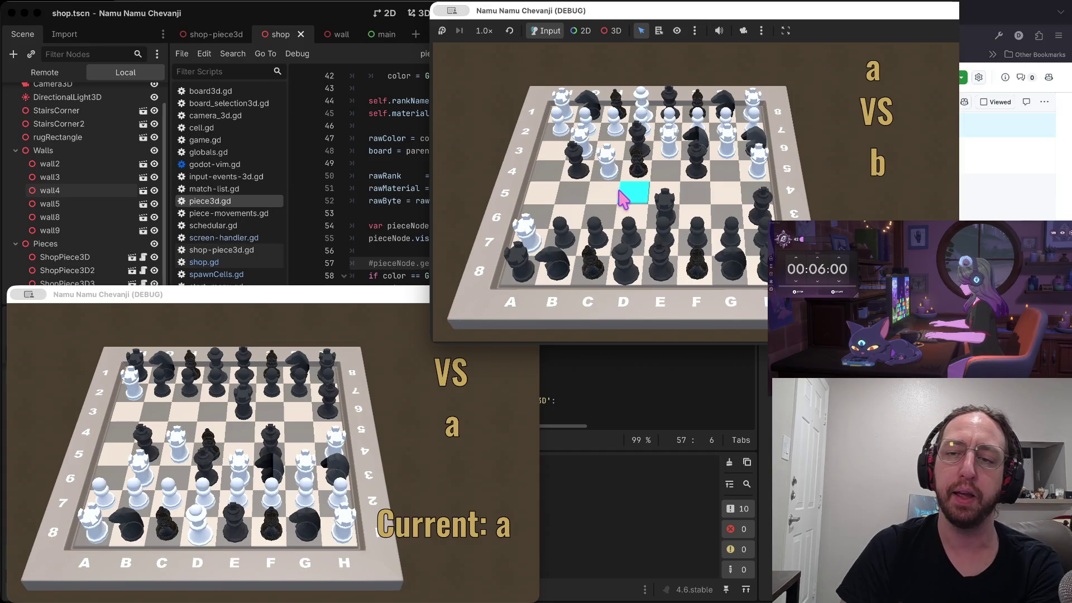
Advance the black pawn from B6 to B4 in the first game window
{"action": "left_click", "coordinate": [555, 237]}
{"action": "left_click", "coordinate": [573, 193]}
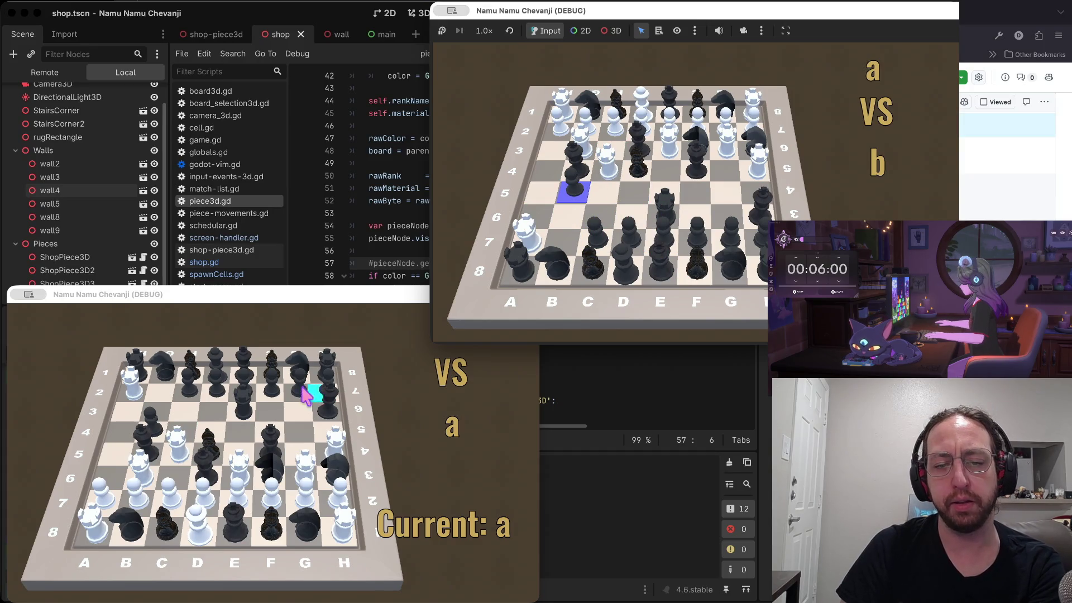
{"action": "left_click", "coordinate": [181, 418]}
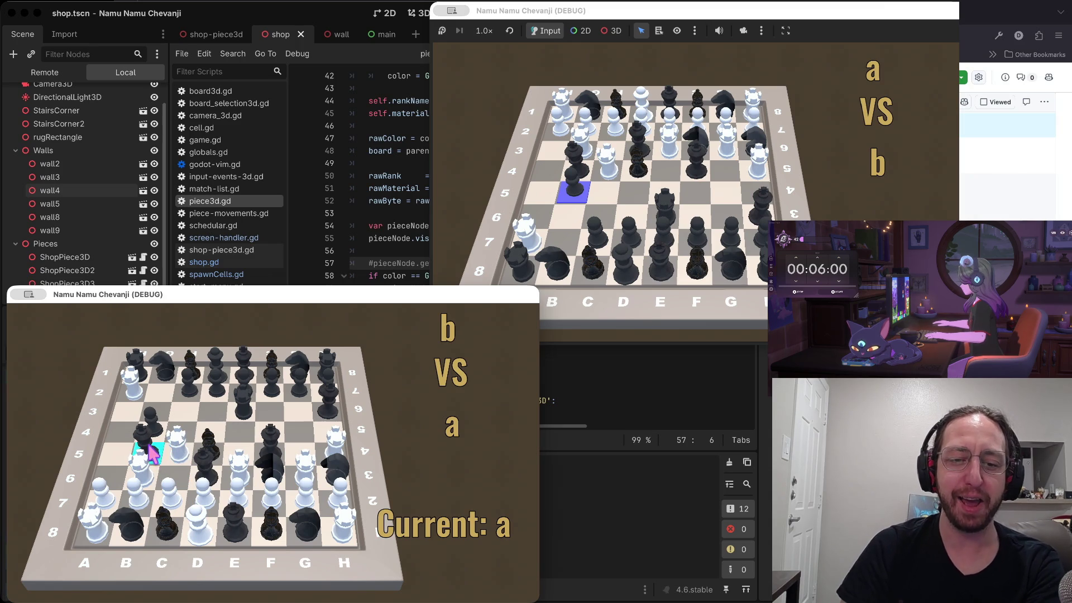
Select and deselect the white rooks on B6 and C4 to test their moves
{"action": "left_click", "coordinate": [148, 470]}
{"action": "left_click", "coordinate": [147, 473]}
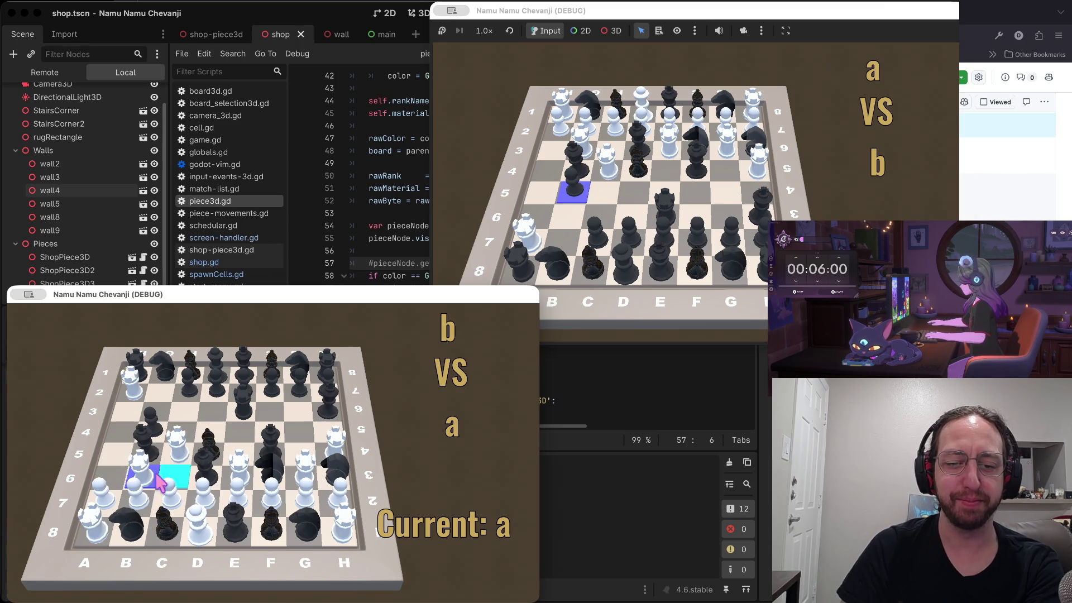
{"action": "left_click", "coordinate": [153, 452]}
{"action": "left_click", "coordinate": [170, 444]}
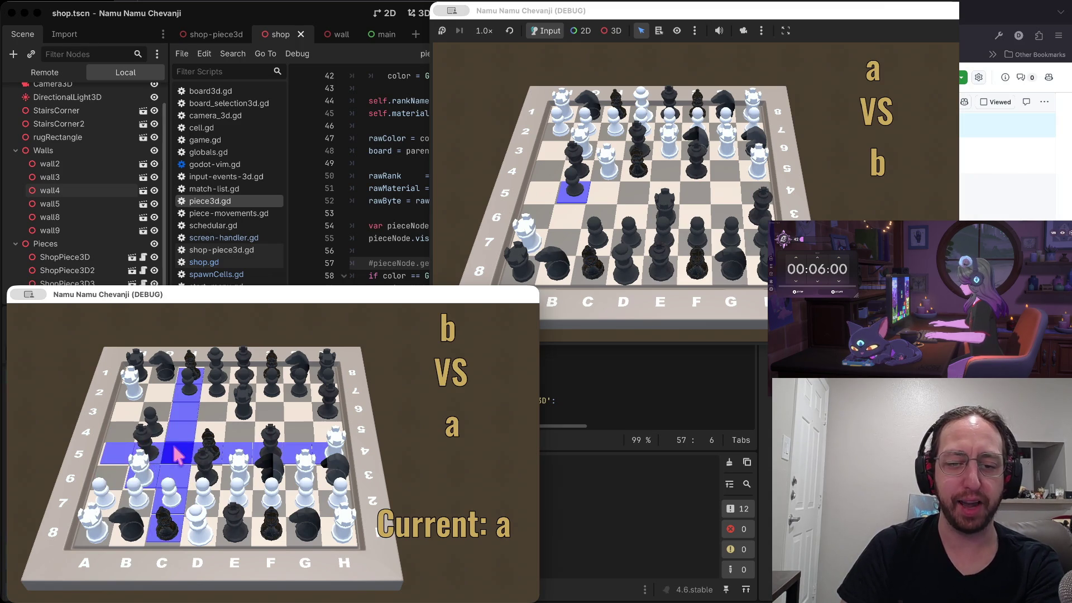
{"action": "left_click", "coordinate": [149, 445]}
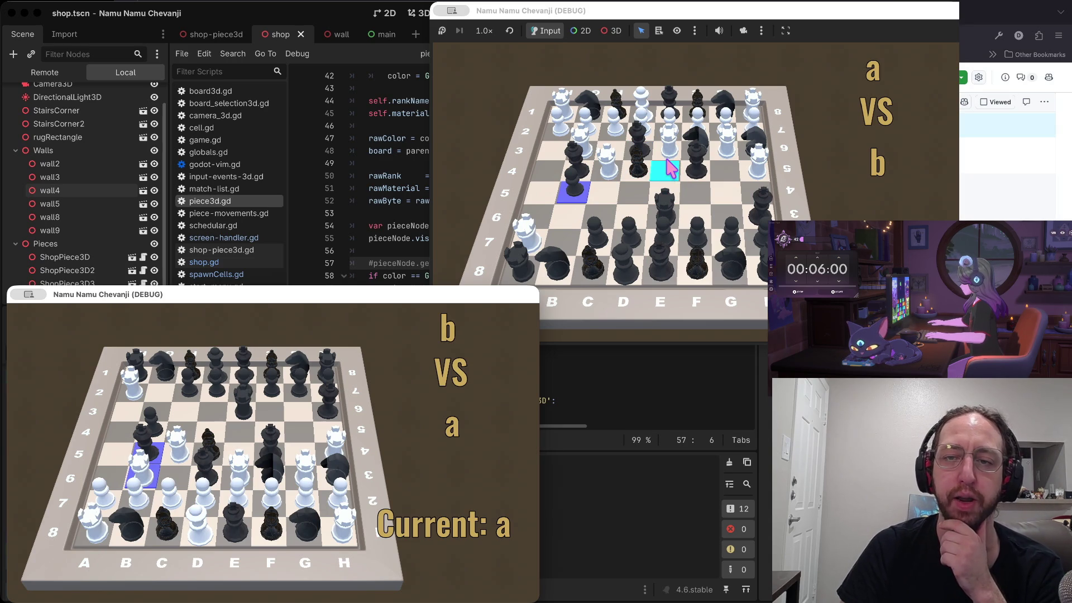
{"action": "left_click", "coordinate": [497, 158]}
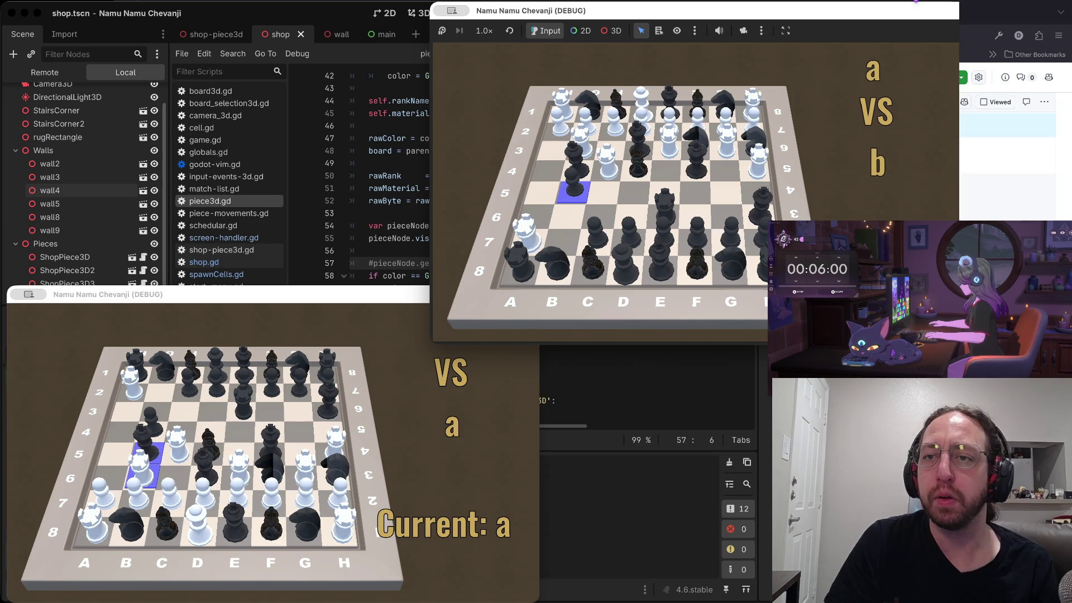
Shift the game window aside and raise the editor showing piece3d.gd in front
{"action": "mouse_move", "coordinate": [827, 14]}
{"action": "left_mouse_down"}
{"action": "mouse_move", "coordinate": [796, 17]}
{"action": "mouse_move", "coordinate": [813, 17]}
{"action": "left_mouse_up"}
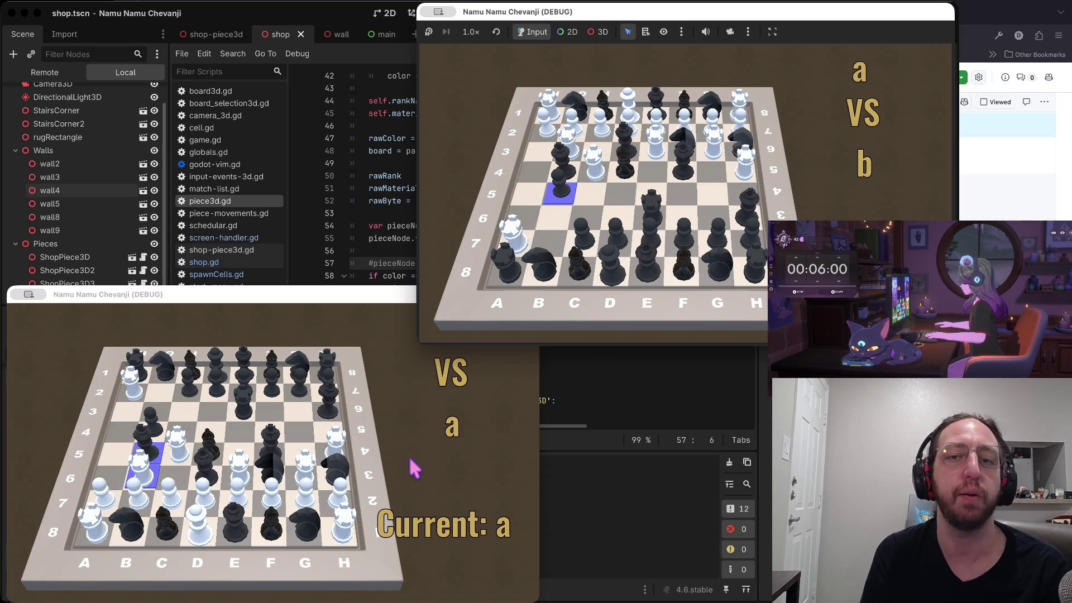
{"action": "left_click", "coordinate": [688, 400]}
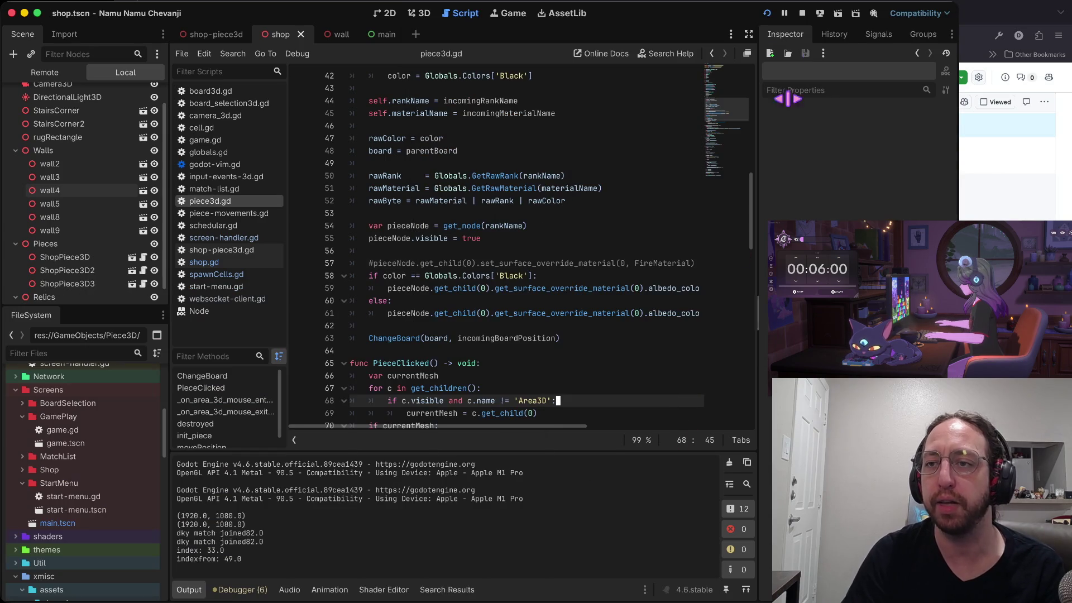
Restart the game and enter the first window as user 'a'
{"action": "left_click", "coordinate": [802, 13]}
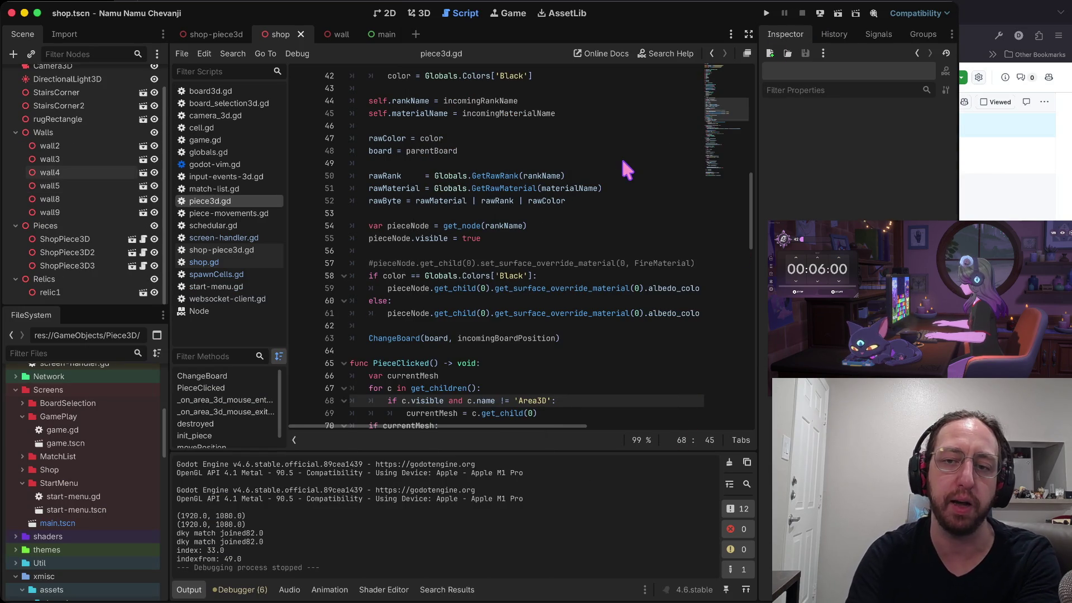
{"action": "key", "text": "super+b"}
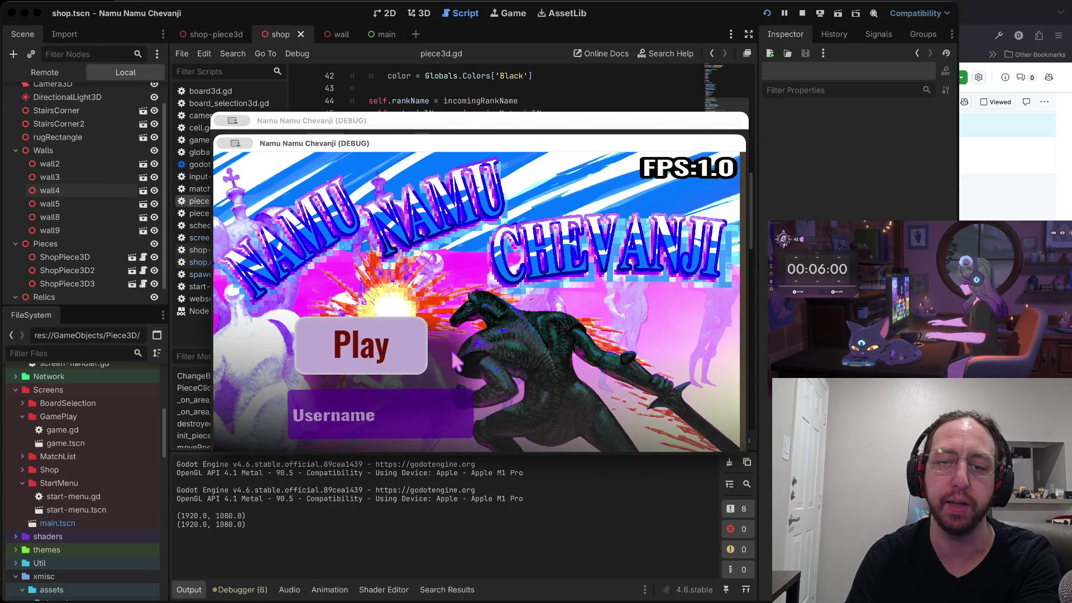
{"action": "left_click", "coordinate": [390, 414]}
{"action": "type", "text": "a"}
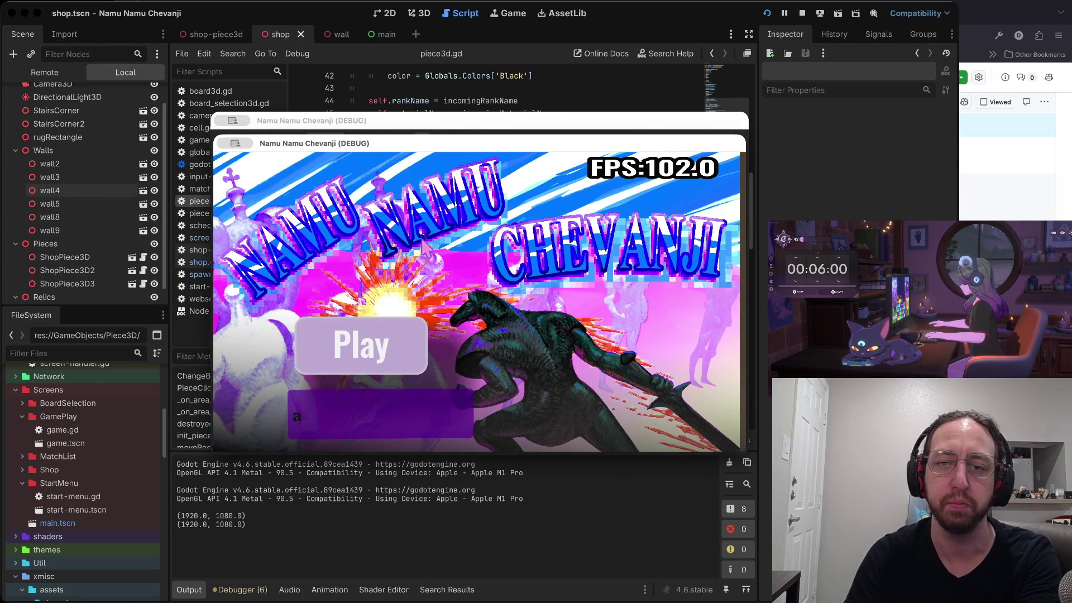
{"action": "left_click", "coordinate": [385, 346]}
{"action": "left_click_drag", "start_coordinate": [454, 137], "coordinate": [336, 219]}
Log the second window in as user 'b' and place it top-right
{"action": "left_click", "coordinate": [439, 120]}
{"action": "left_click_drag", "start_coordinate": [438, 120], "coordinate": [646, 28]}
{"action": "left_click", "coordinate": [588, 307]}
{"action": "type", "text": "b"}
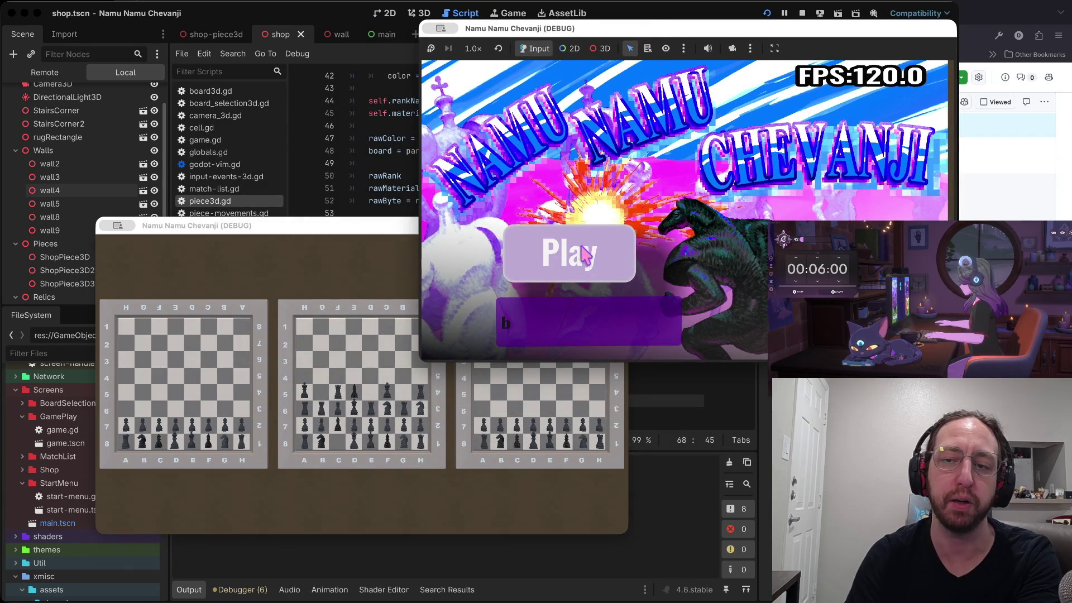
{"action": "left_click", "coordinate": [581, 259]}
{"action": "left_click_drag", "start_coordinate": [630, 31], "coordinate": [628, 23]}
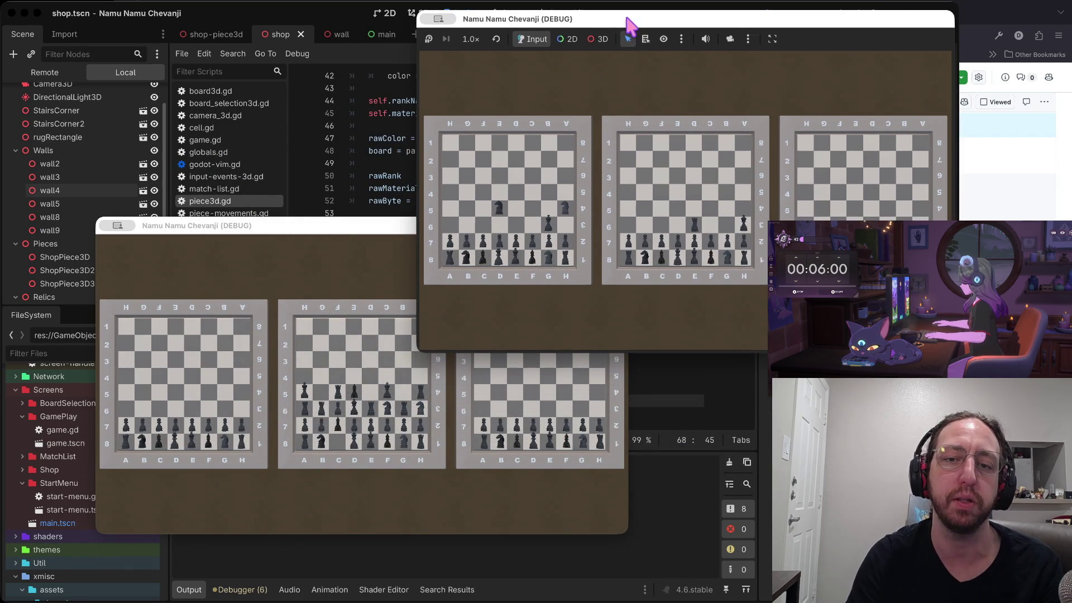
Choose the middle board, open the shop and match list, and place a dark piece on B5
{"action": "left_click_drag", "start_coordinate": [340, 227], "coordinate": [254, 288]}
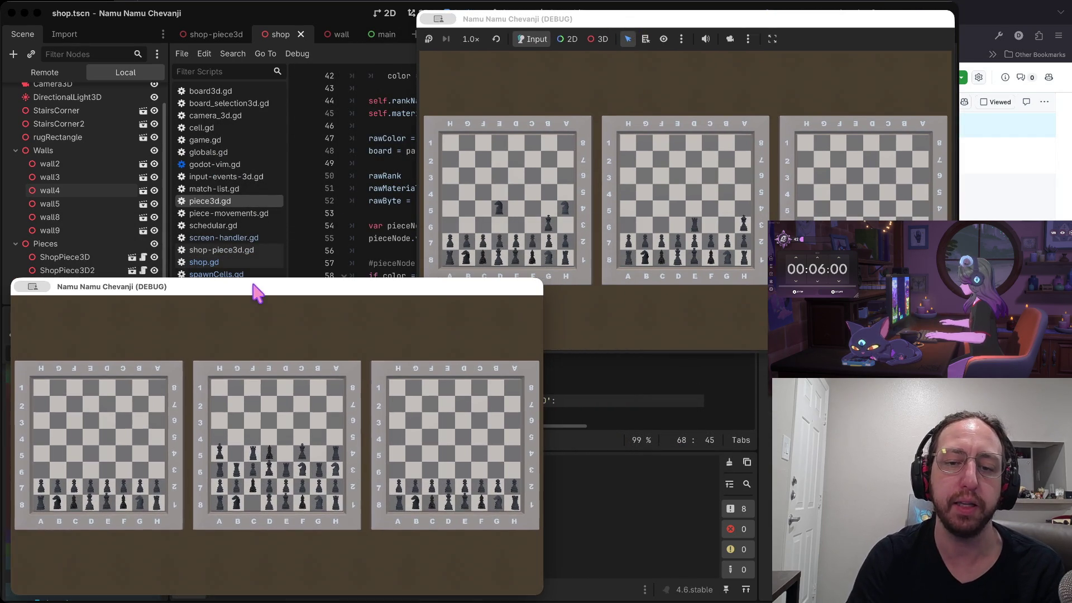
{"action": "left_click", "coordinate": [351, 433]}
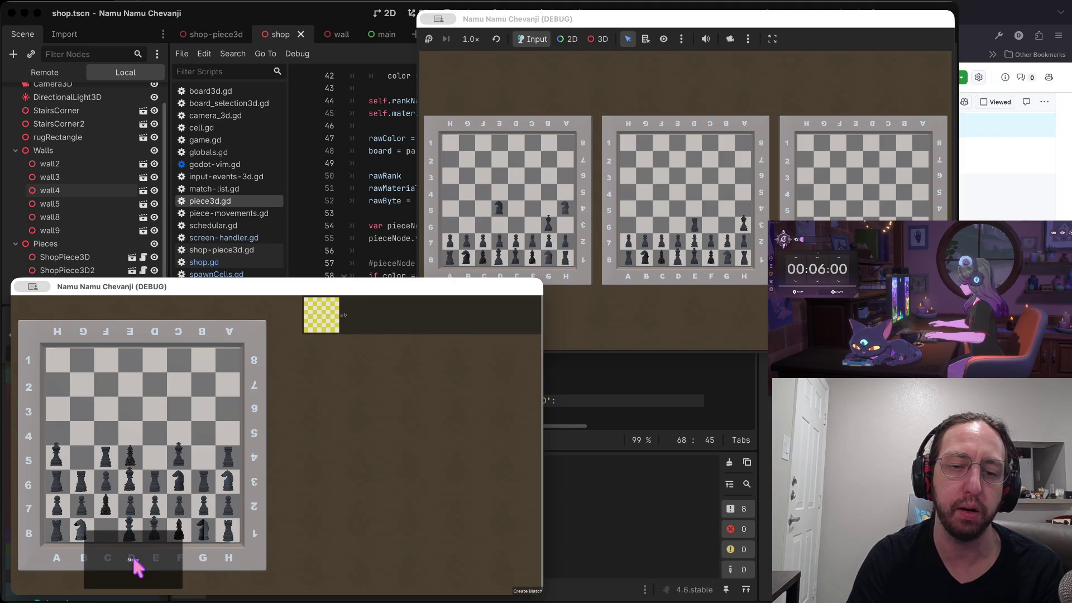
{"action": "left_click", "coordinate": [135, 563]}
{"action": "left_click", "coordinate": [438, 544]}
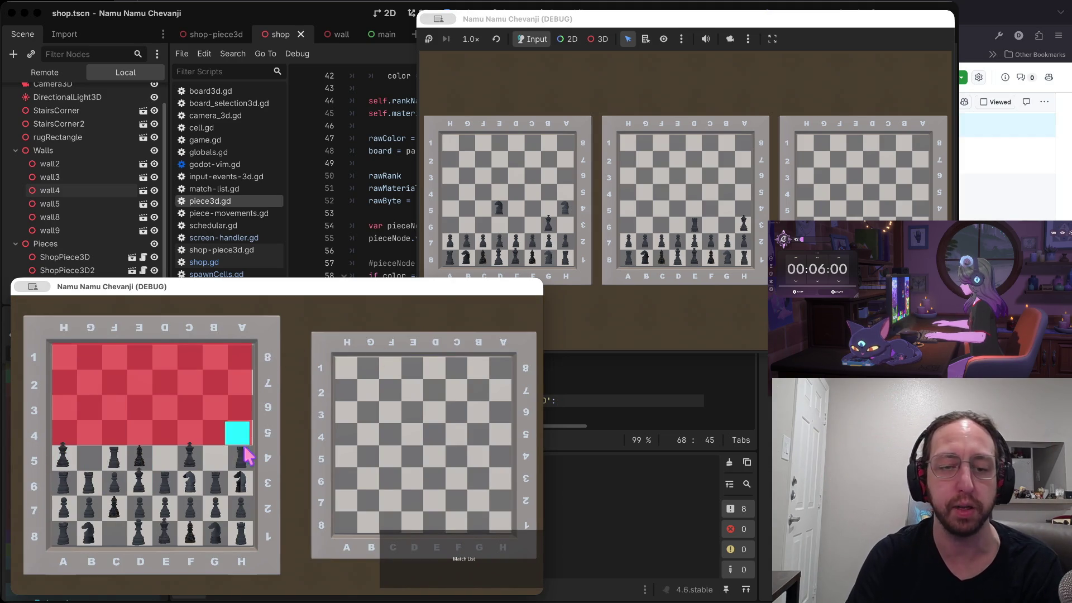
{"action": "left_click", "coordinate": [70, 463]}
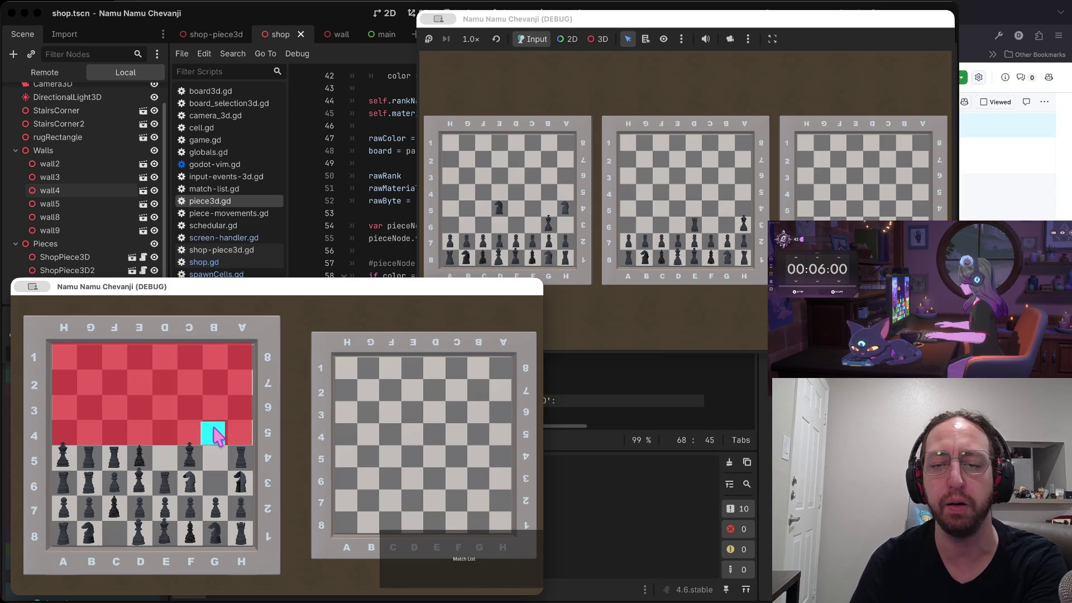
Rearrange both game windows and enter the 3D shop room in the lower game
{"action": "left_click_drag", "start_coordinate": [323, 296], "coordinate": [316, 301]}
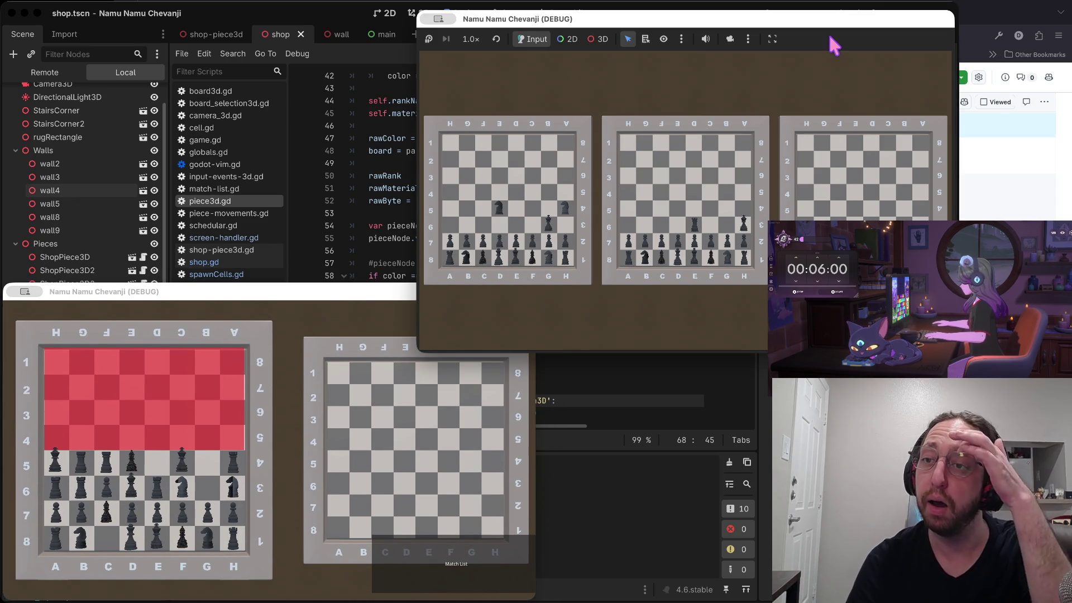
{"action": "left_click_drag", "start_coordinate": [832, 26], "coordinate": [833, 22]}
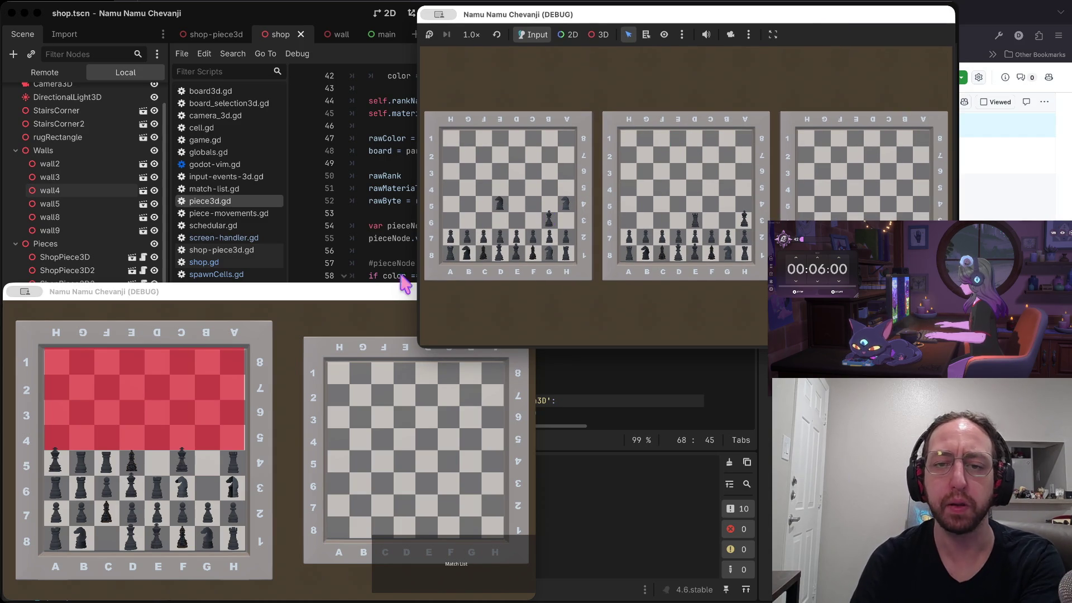
{"action": "left_click", "coordinate": [366, 306]}
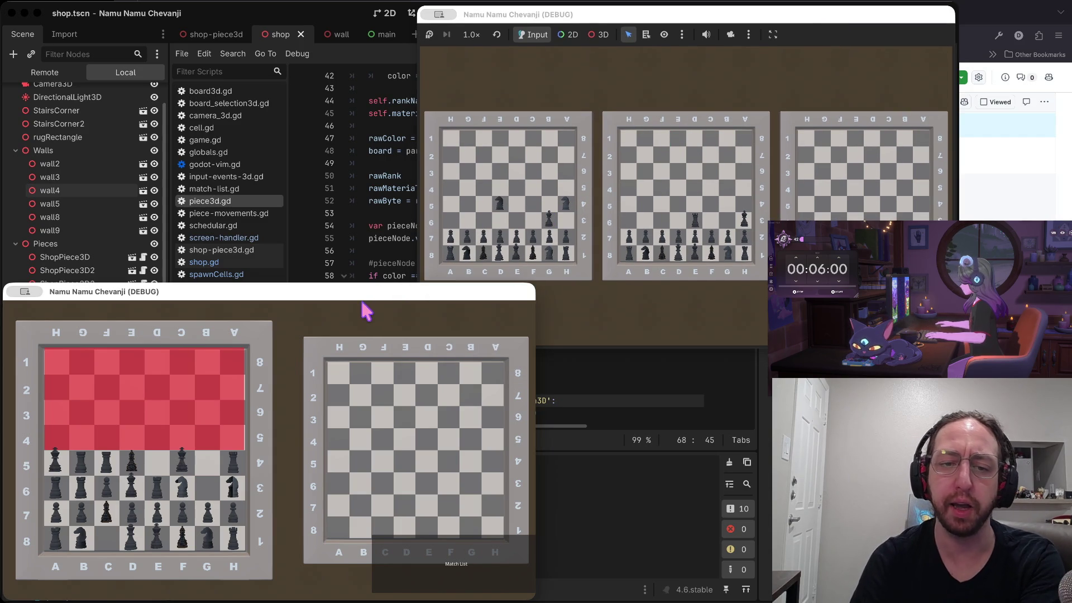
{"action": "left_click", "coordinate": [647, 322]}
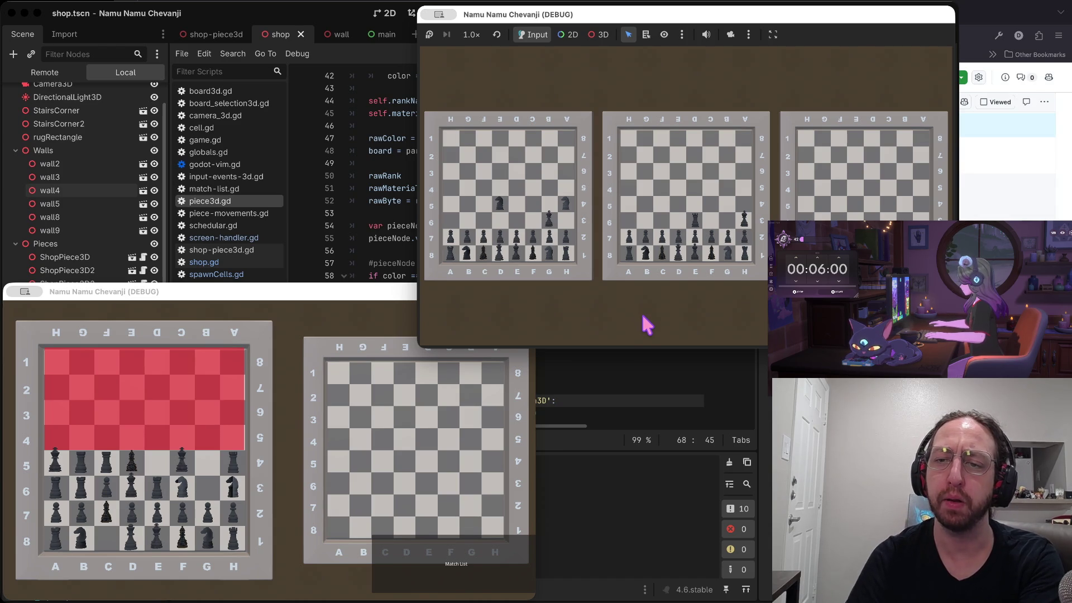
{"action": "left_click", "coordinate": [449, 565]}
{"action": "left_click", "coordinate": [142, 580]}
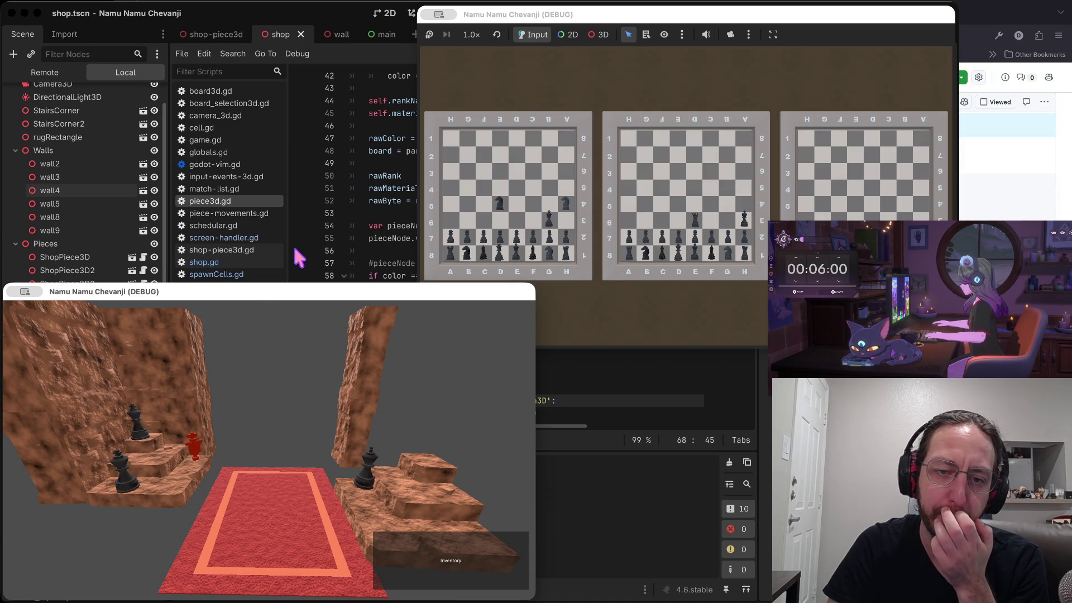
{"action": "mouse_move", "coordinate": [251, 289]}
{"action": "left_mouse_down"}
{"action": "mouse_move", "coordinate": [282, 239]}
{"action": "mouse_move", "coordinate": [275, 255]}
{"action": "left_mouse_up"}
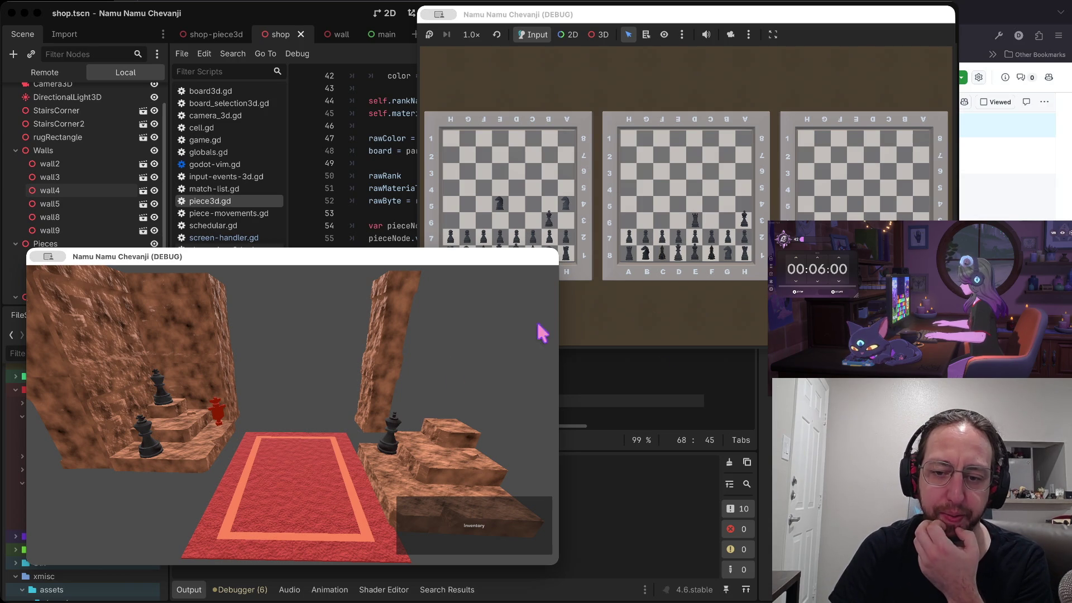
Open the inventory screen from the 3D shop
{"action": "left_click", "coordinate": [447, 523]}
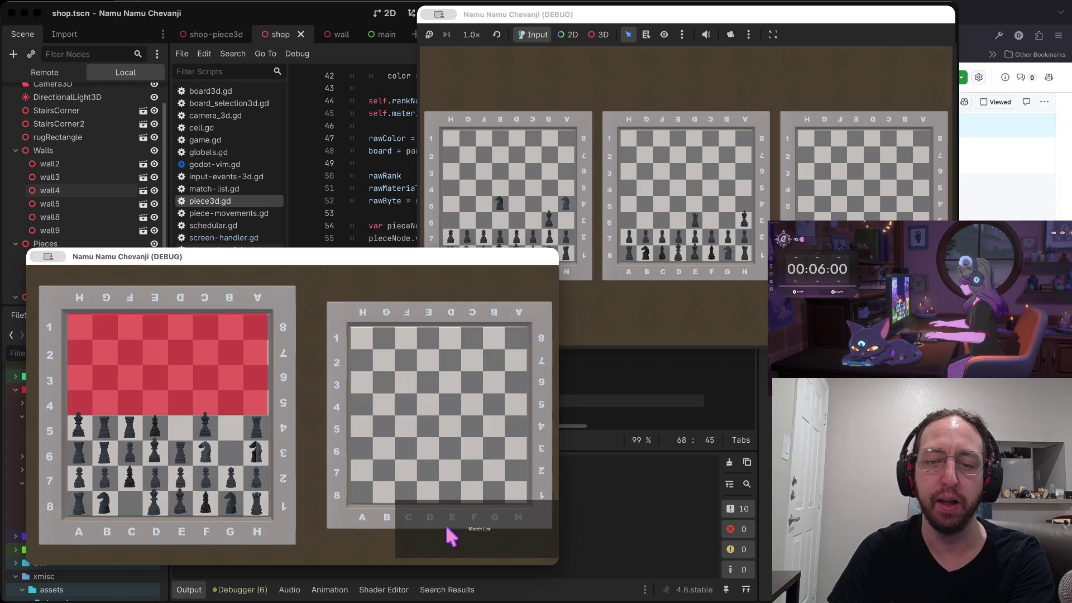
Return to the 3D shop and join the listed match
{"action": "left_click", "coordinate": [178, 552]}
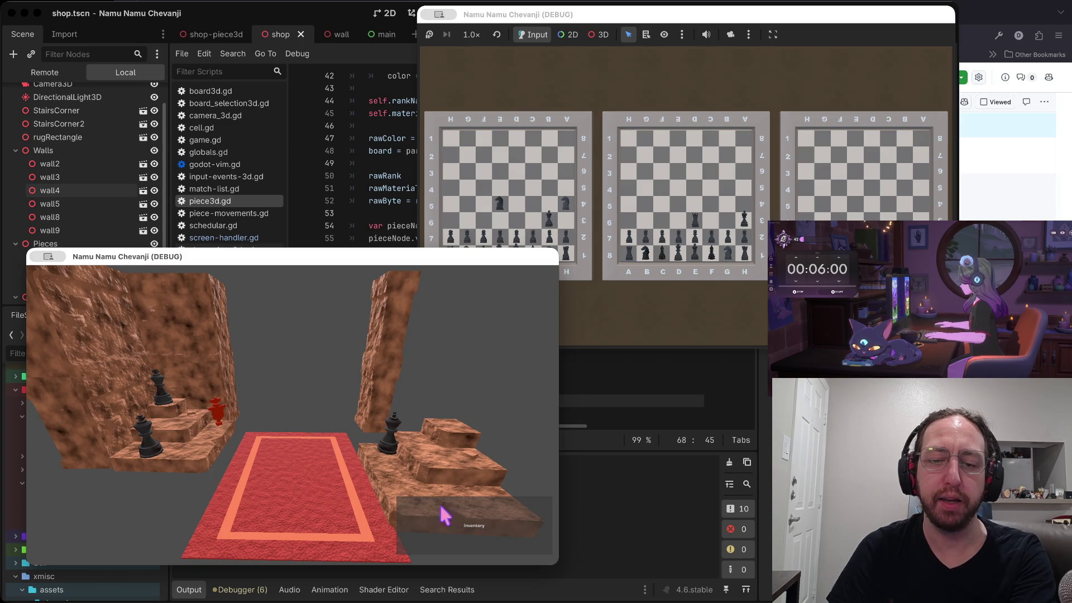
{"action": "left_click", "coordinate": [471, 536]}
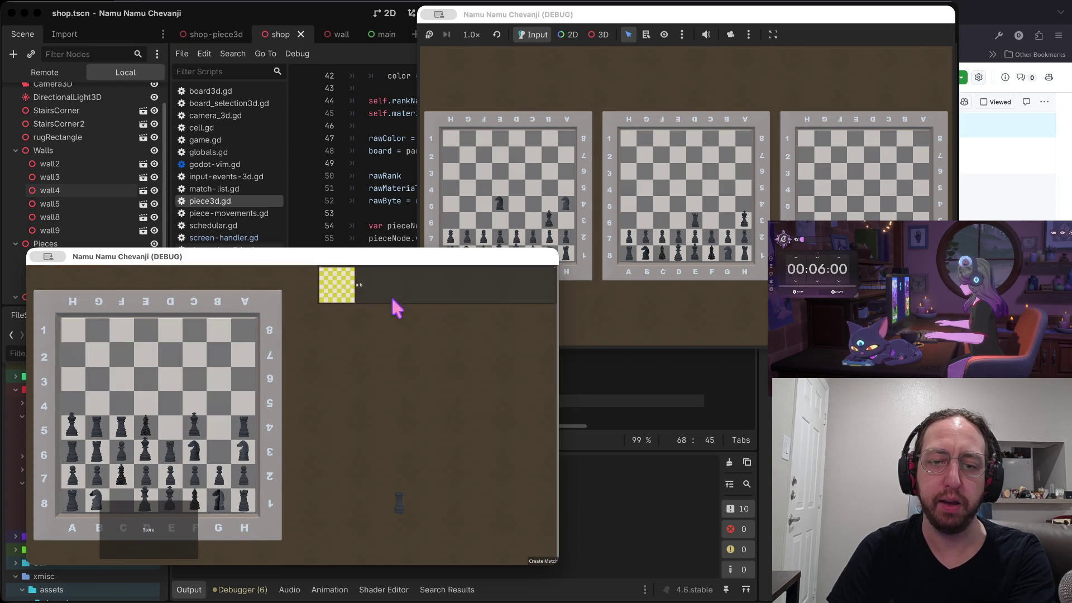
{"action": "left_click", "coordinate": [391, 296]}
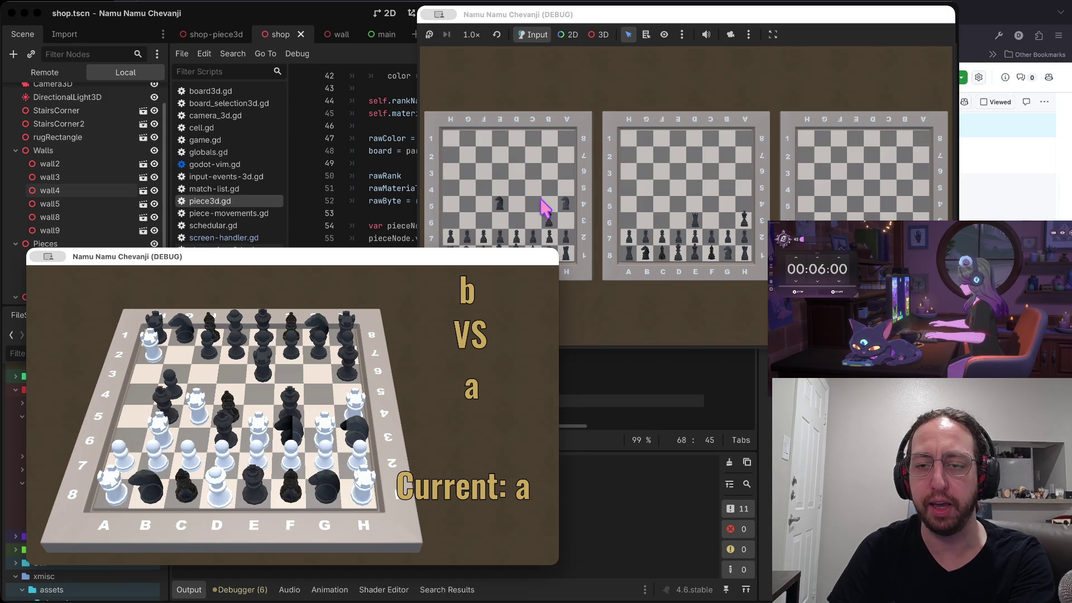
Relaunch the game, open the first board, enter the 3D shop, and raise the editor
{"action": "key", "text": "super+period"}
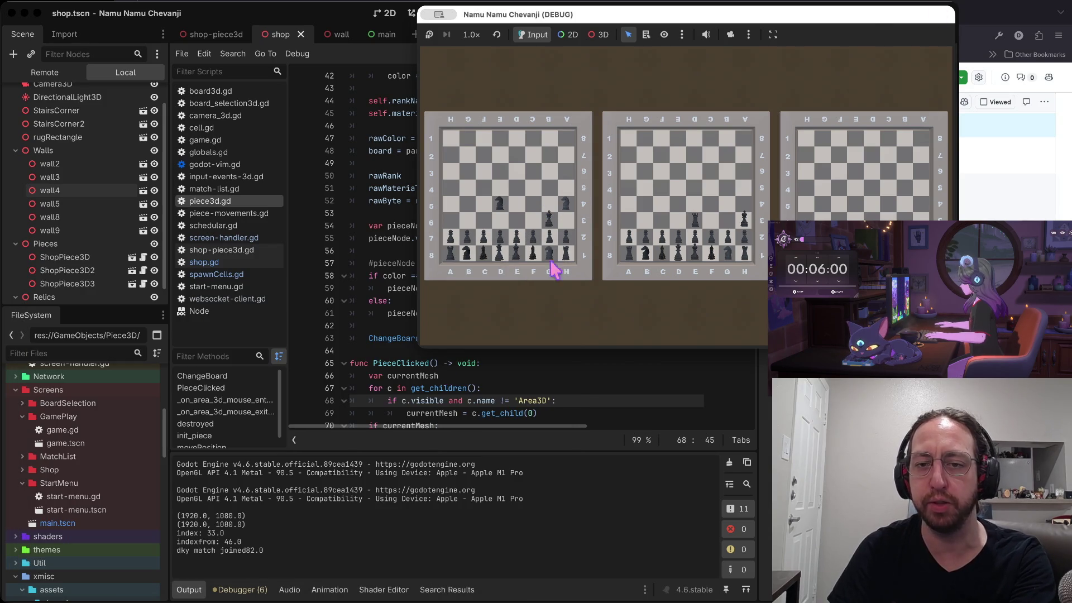
{"action": "key", "text": "super+b"}
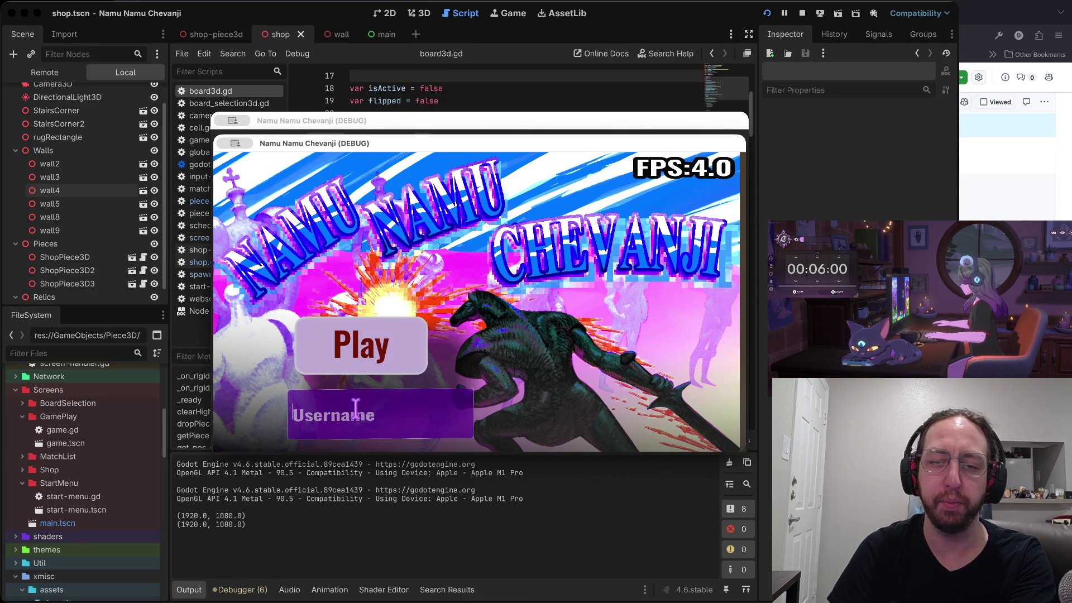
{"action": "left_click", "coordinate": [357, 367]}
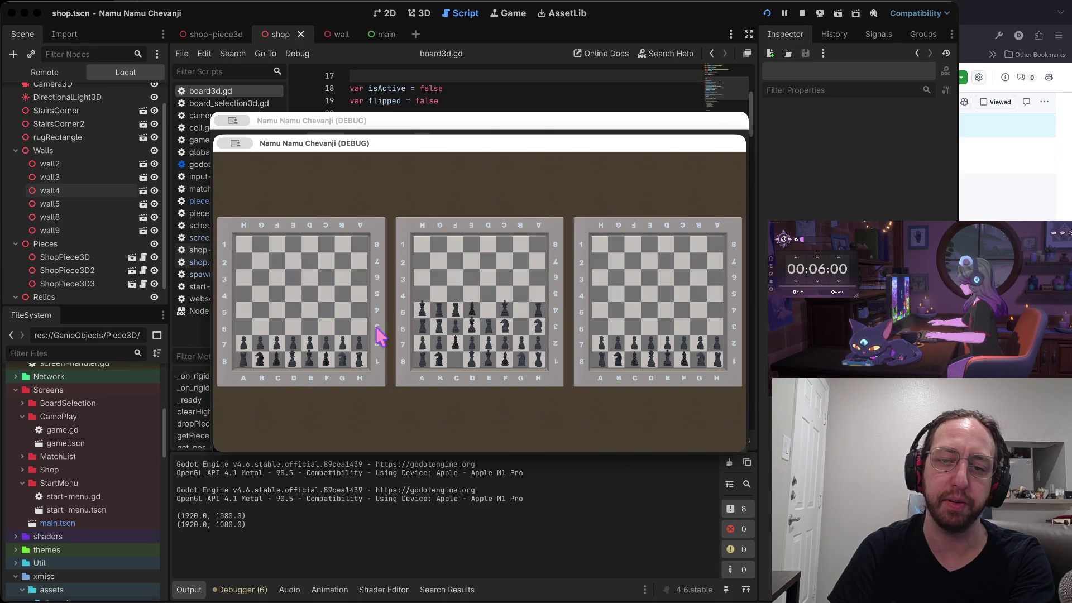
{"action": "left_click", "coordinate": [380, 334]}
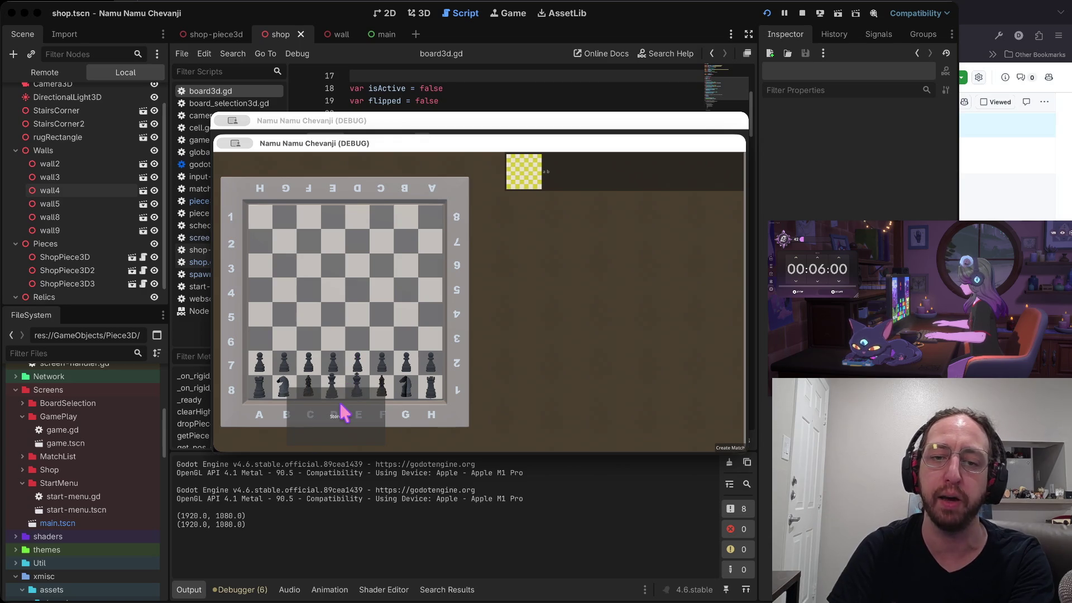
{"action": "left_click", "coordinate": [324, 419]}
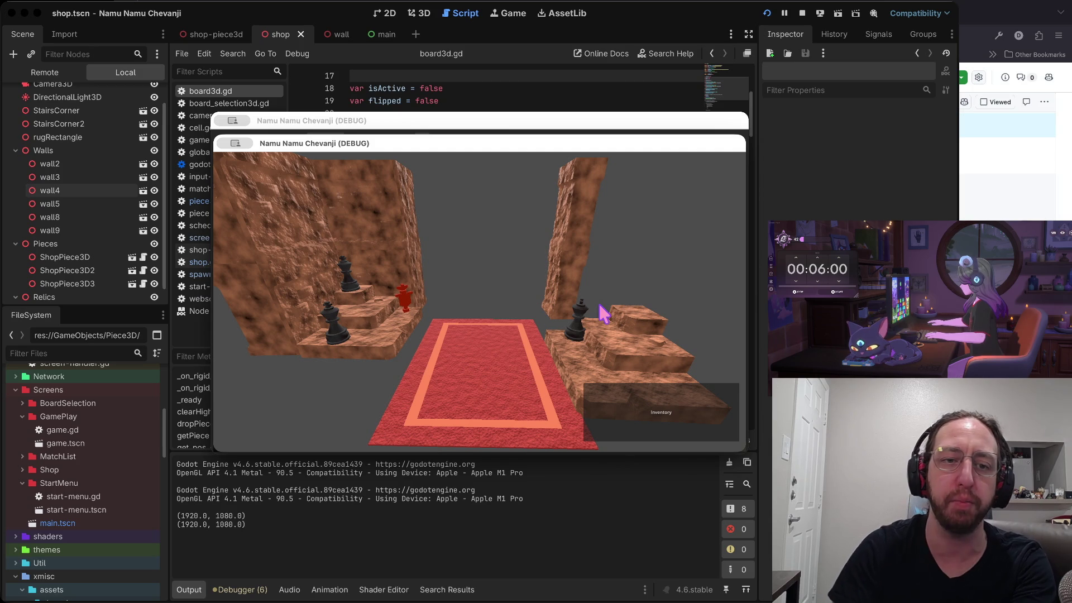
{"action": "left_click", "coordinate": [349, 78]}
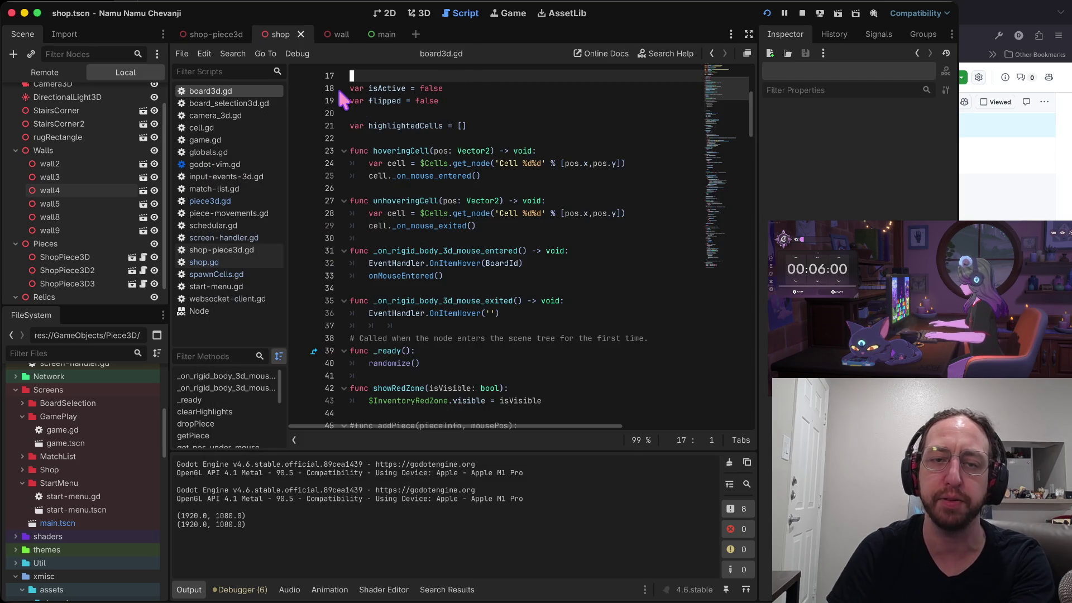
Save the shop scene, put the caret on line 26, and switch to the Neovim terminal
{"action": "key", "text": "super+s"}
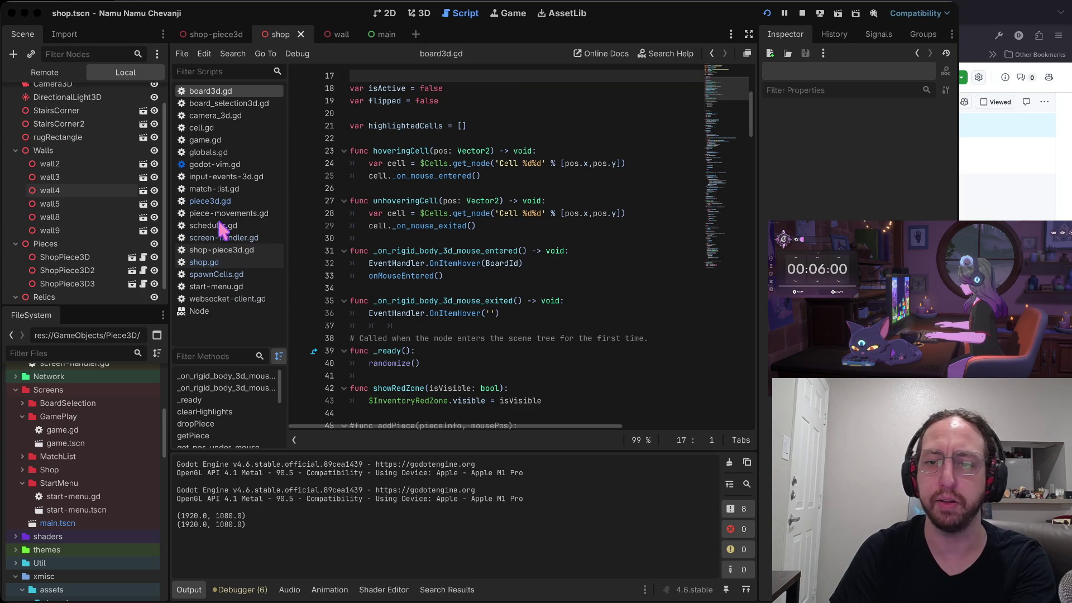
{"action": "left_click", "coordinate": [642, 189]}
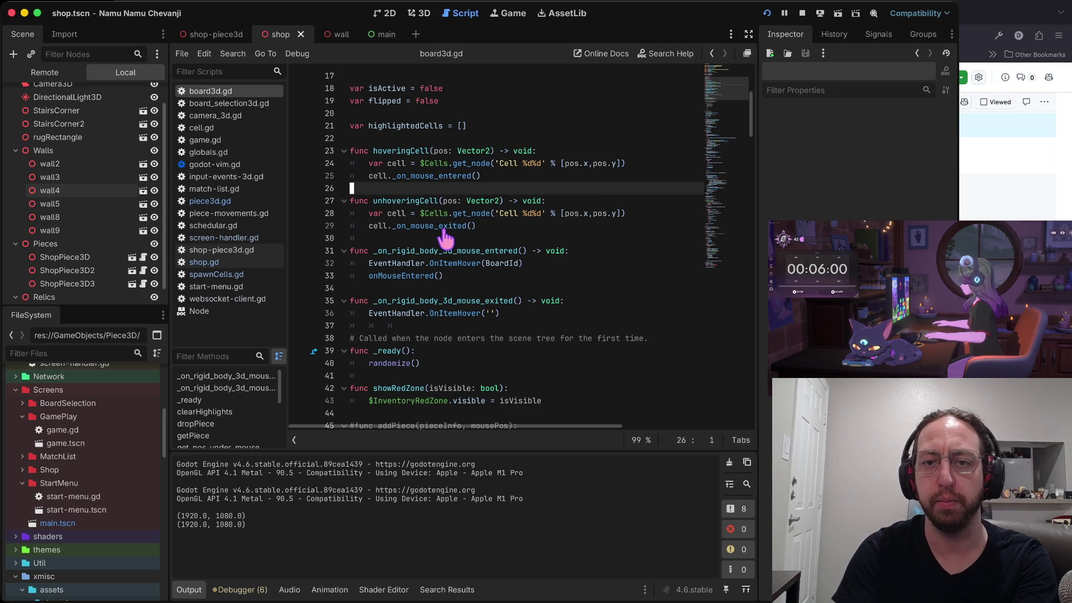
{"action": "key", "text": "super+Tab"}
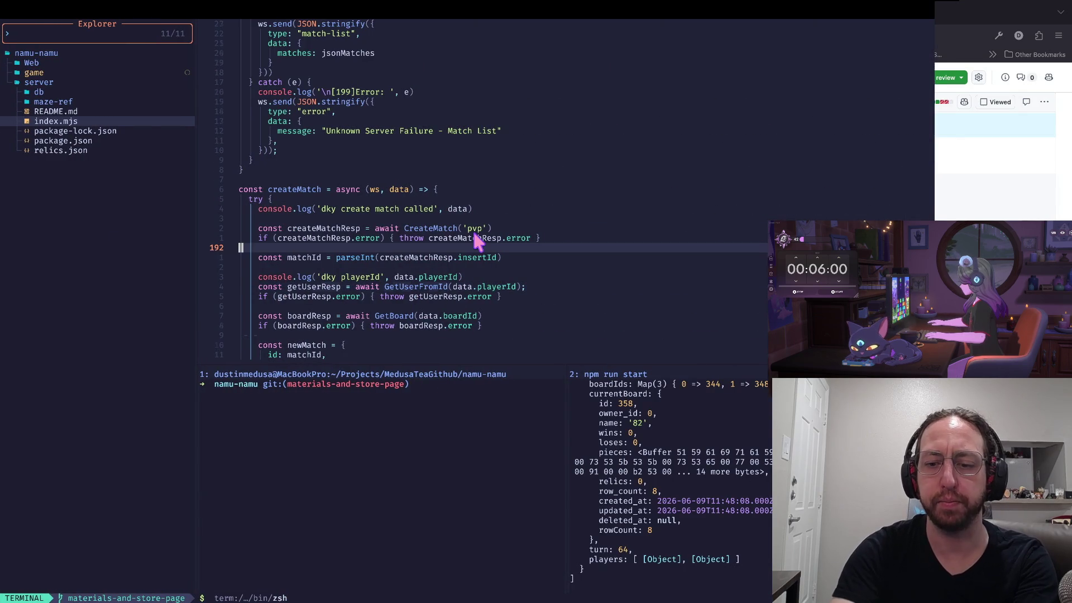
Close the extra shell tab with exit
{"action": "key", "text": "super+t"}
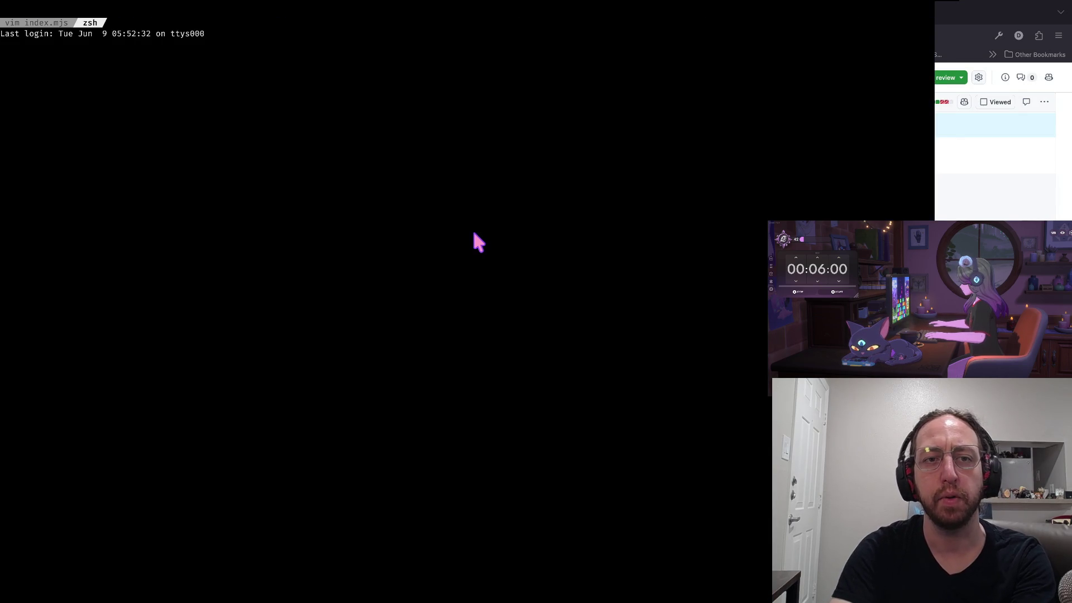
{"action": "key", "text": "super+Tab"}
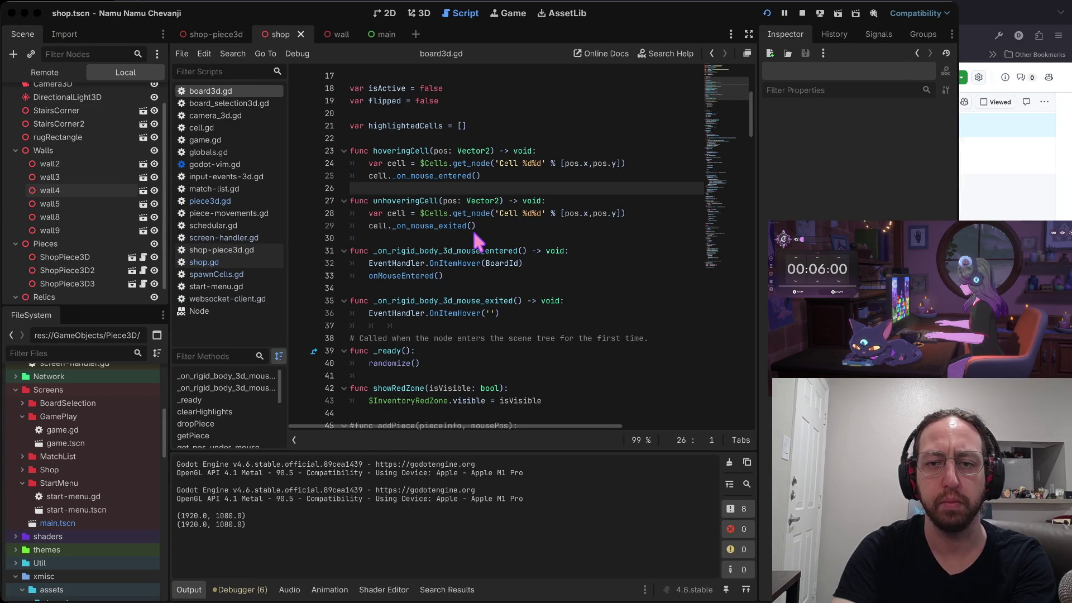
{"action": "key", "text": "super+Tab"}
{"action": "type", "text": "exit"}
{"action": "key", "text": "Return"}
Open relics.json from the server folder in the Neovim explorer
{"action": "left_click", "coordinate": [475, 236]}
{"action": "key", "text": "j"}
{"action": "key", "text": "j"}
{"action": "key", "text": "Return"}
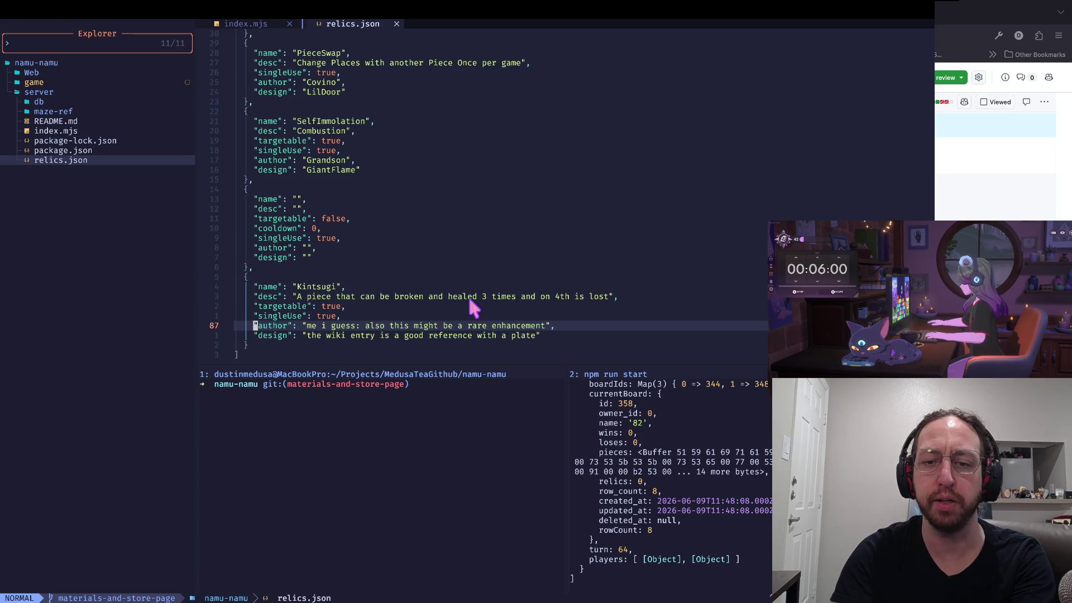
{"action": "left_click", "coordinate": [445, 414]}
Move through the Passant entry and jump to the top of relics.json
{"action": "left_click", "coordinate": [475, 233]}
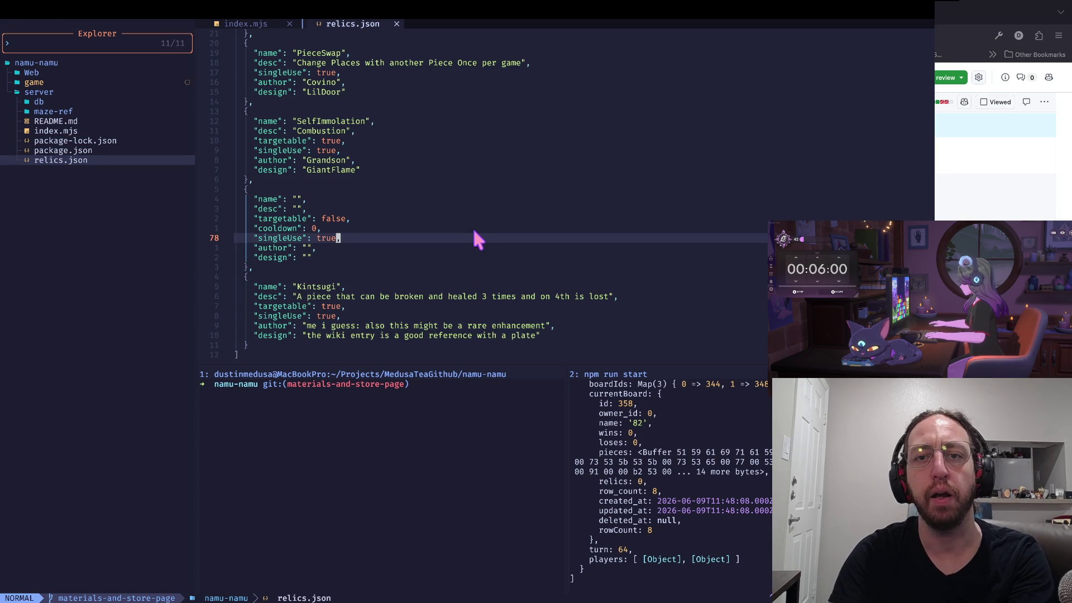
{"action": "key", "text": "g"}
{"action": "key", "text": "g"}
{"action": "key", "text": "j"}
{"action": "key", "text": "j"}
{"action": "key", "text": "j"}
{"action": "key", "text": "j"}
{"action": "key", "text": "j"}
{"action": "key", "text": "k"}
{"action": "key", "text": "k"}
{"action": "key", "text": "k"}
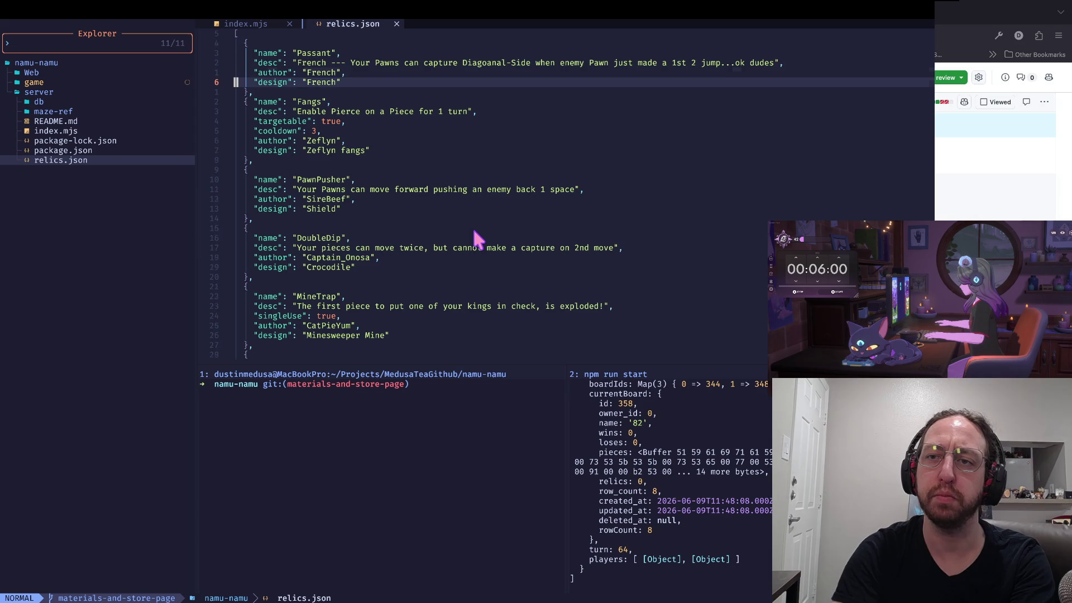
{"action": "key", "text": "k"}
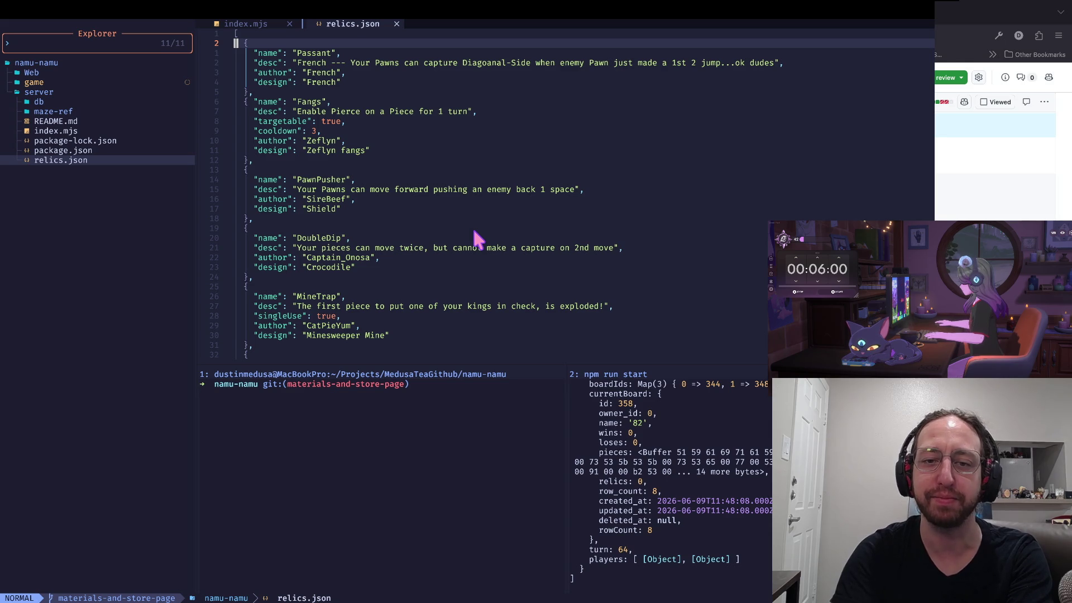
{"action": "left_click", "coordinate": [726, 257]}
{"action": "key", "text": "k"}
{"action": "key", "text": "g"}
{"action": "key", "text": "g"}
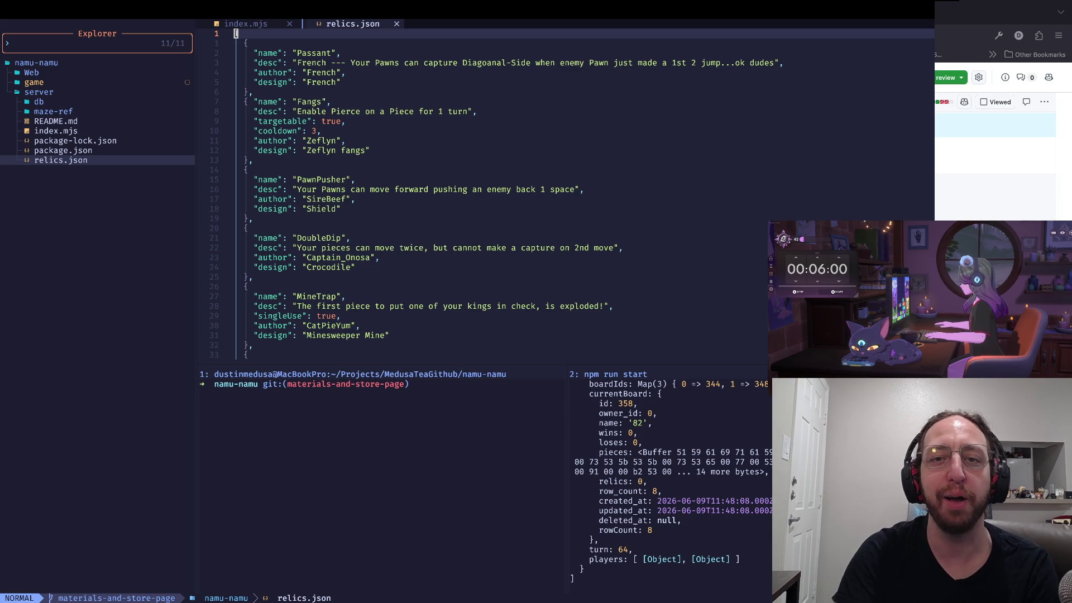
{"action": "key", "text": "j"}
{"action": "key", "text": "j"}
{"action": "key", "text": "j"}
{"action": "key", "text": "dollar"}
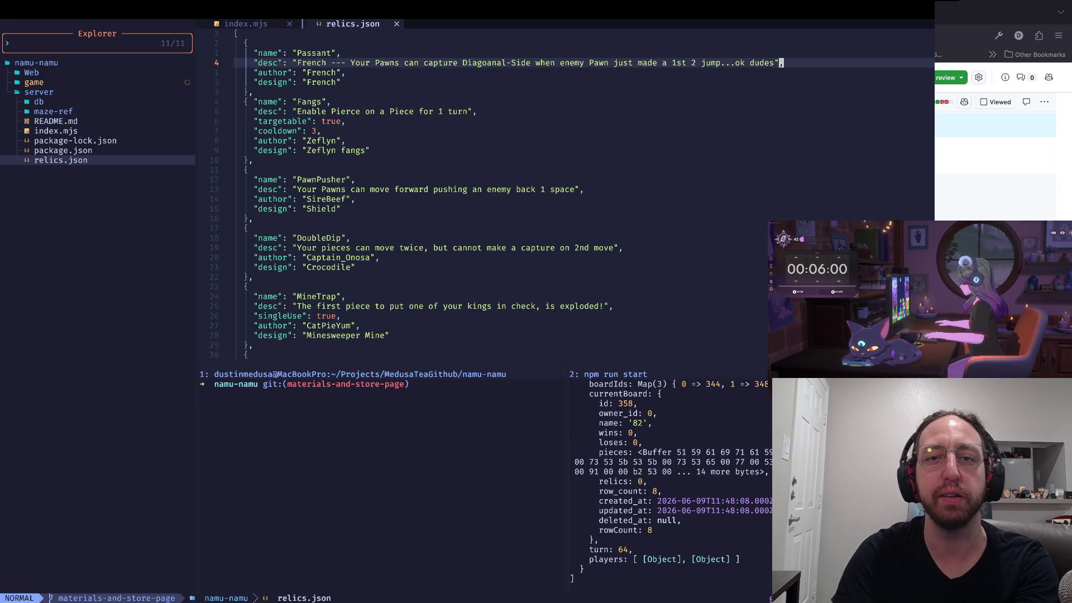
{"action": "type", "text": ","}
{"action": "key", "text": "Escape"}
{"action": "key", "text": "k"}
{"action": "key", "text": "0"}
{"action": "key", "text": "w"}
{"action": "key", "text": "w"}
{"action": "key", "text": "w"}
{"action": "key", "text": "e"}
{"action": "key", "text": "b"}
{"action": "key", "text": "asciicircum"}
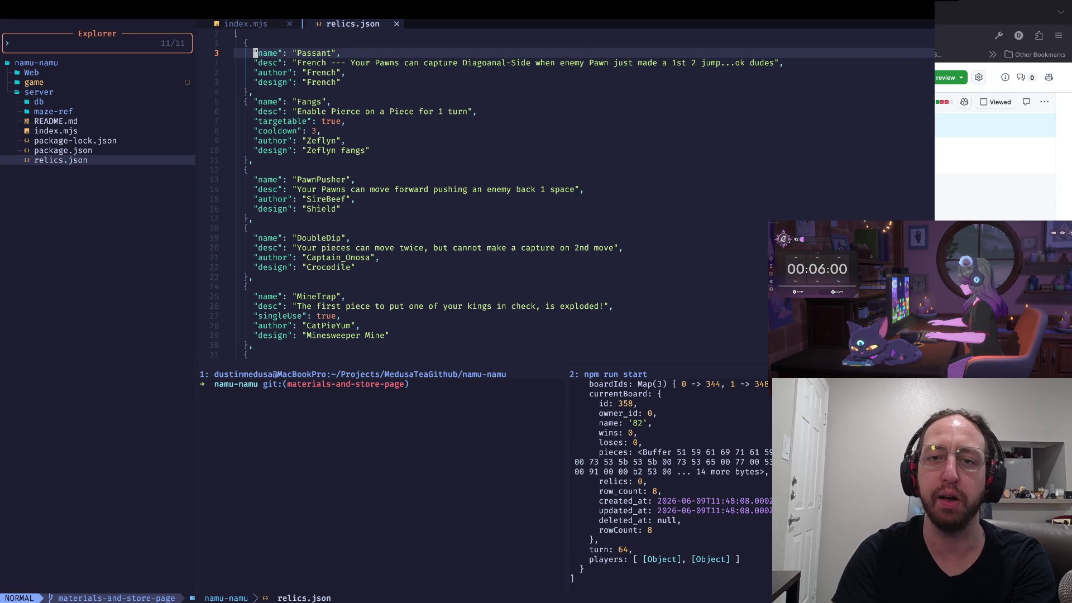
{"action": "key", "text": "j"}
{"action": "key", "text": "l"}
{"action": "key", "text": "w"}
{"action": "key", "text": "w"}
{"action": "key", "text": "w"}
{"action": "key", "text": "j"}
{"action": "key", "text": "0"}
{"action": "key", "text": "w"}
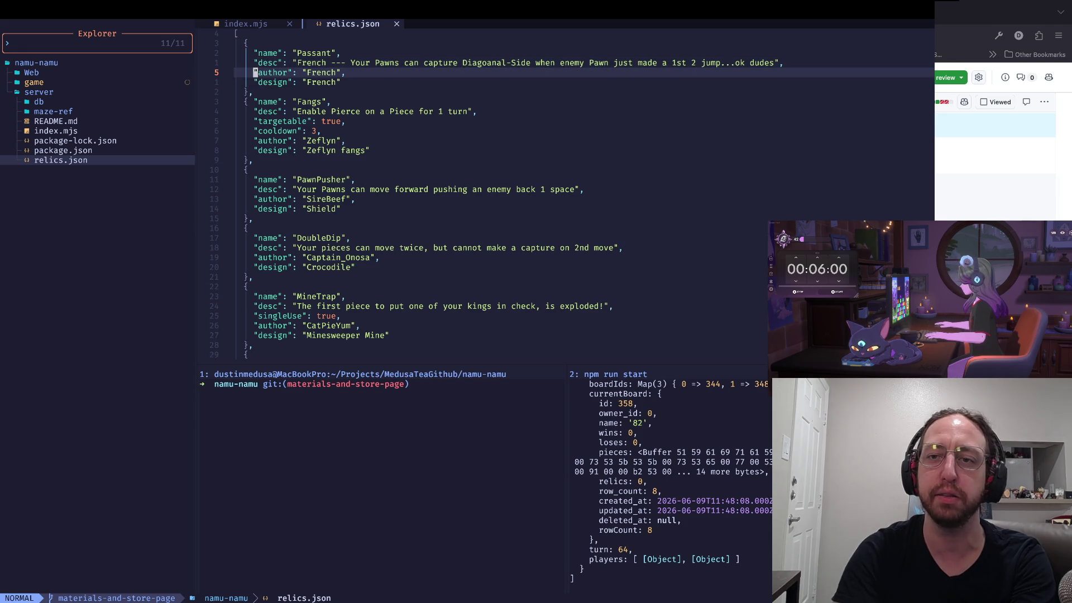
{"action": "key", "text": "j"}
{"action": "key", "text": "k"}
{"action": "key", "text": "k"}
{"action": "key", "text": "w"}
{"action": "key", "text": "w"}
{"action": "key", "text": "w"}
{"action": "key", "text": "w"}
{"action": "key", "text": "w"}
{"action": "key", "text": "w"}
{"action": "key", "text": "w"}
{"action": "key", "text": "w"}
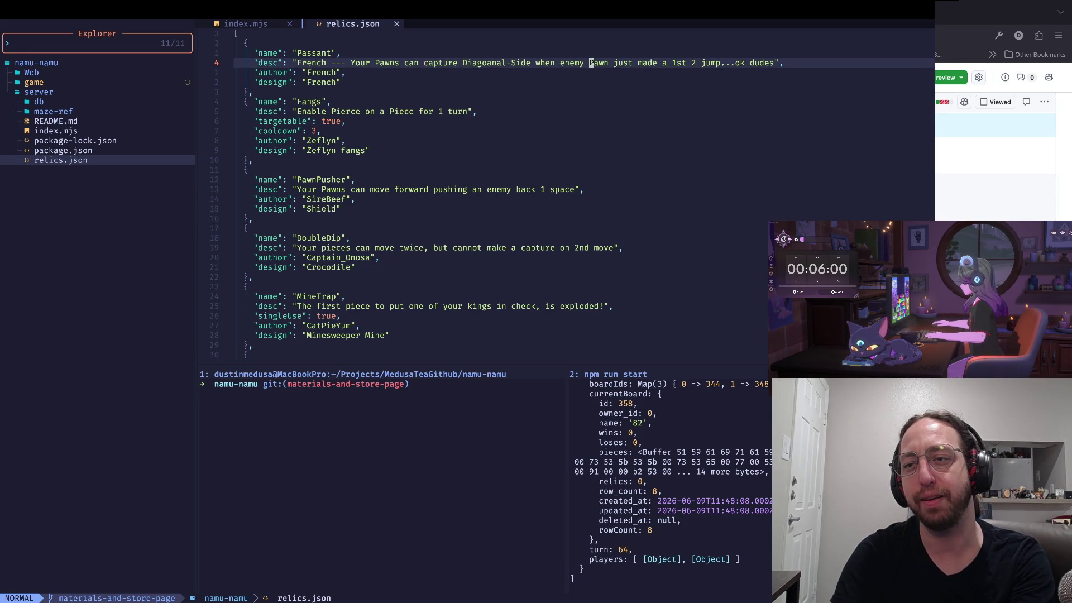
{"action": "key", "text": "w"}
{"action": "key", "text": "w"}
{"action": "key", "text": "w"}
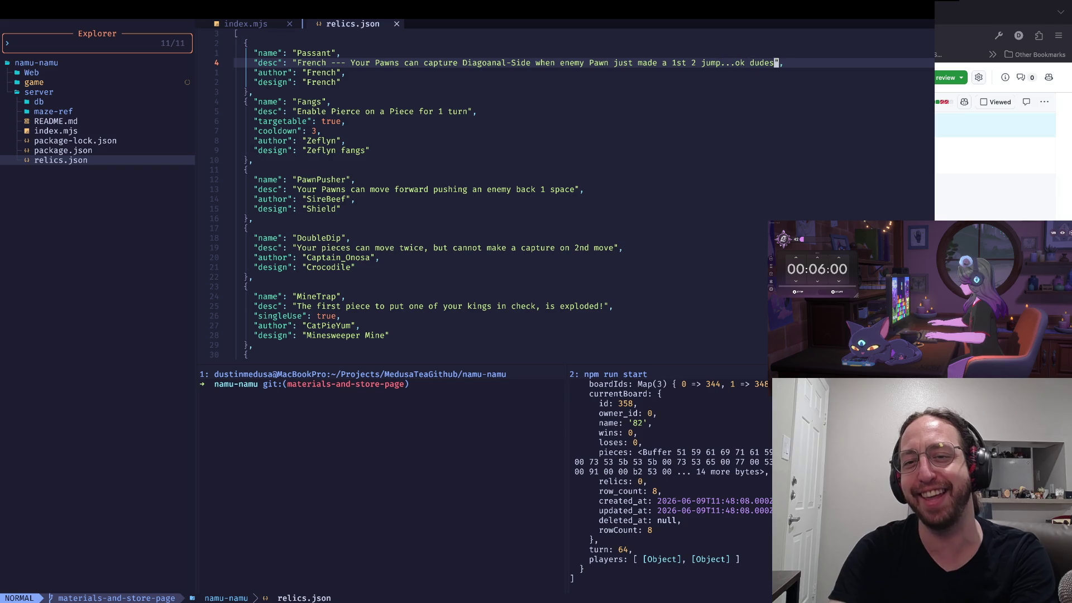
{"action": "key", "text": "w"}
{"action": "key", "text": "w"}
{"action": "key", "text": "w"}
{"action": "key", "text": "b"}
{"action": "key", "text": "w"}
{"action": "key", "text": "l"}
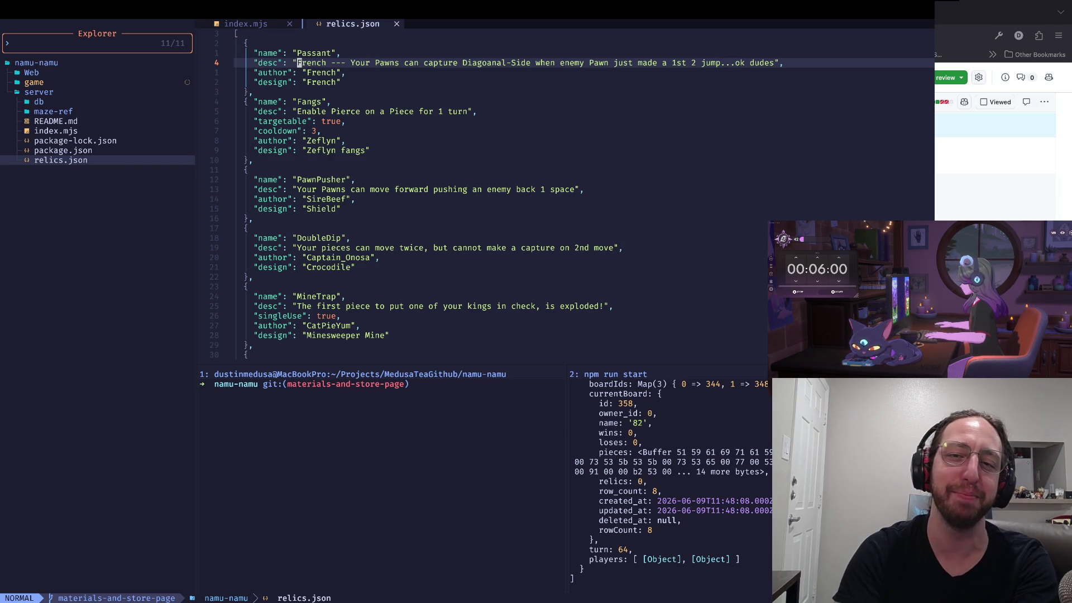
{"action": "key", "text": "w"}
{"action": "key", "text": "j"}
{"action": "key", "text": "j"}
{"action": "key", "text": "j"}
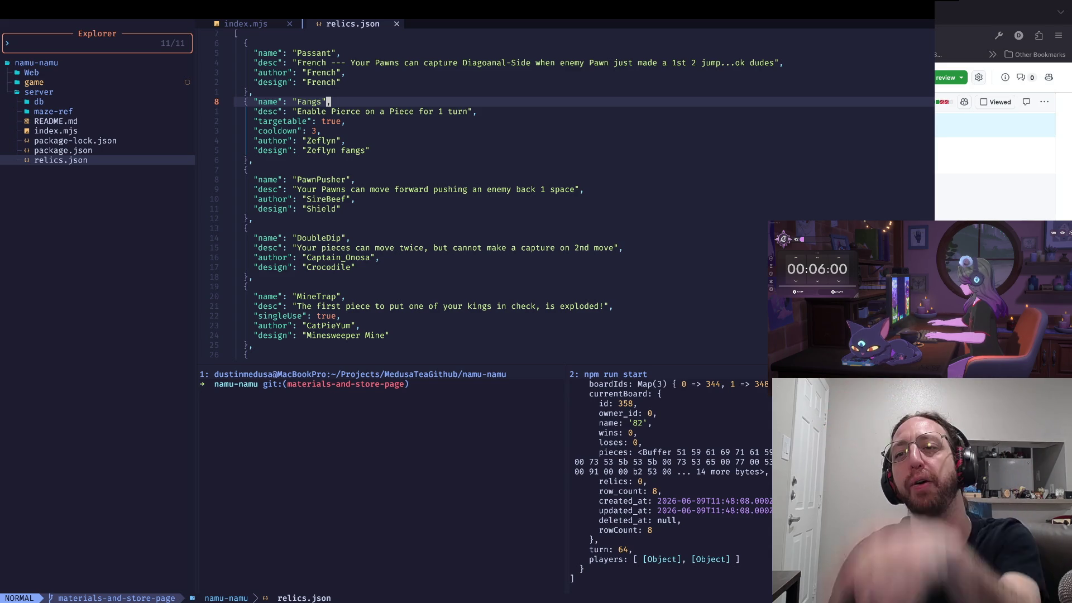
{"action": "key", "text": "j"}
Look over the Fangs entry's name, description and targetable lines
{"action": "key", "text": "k"}
{"action": "key", "text": "j"}
{"action": "key", "text": "asciicircum"}
{"action": "key", "text": "j"}
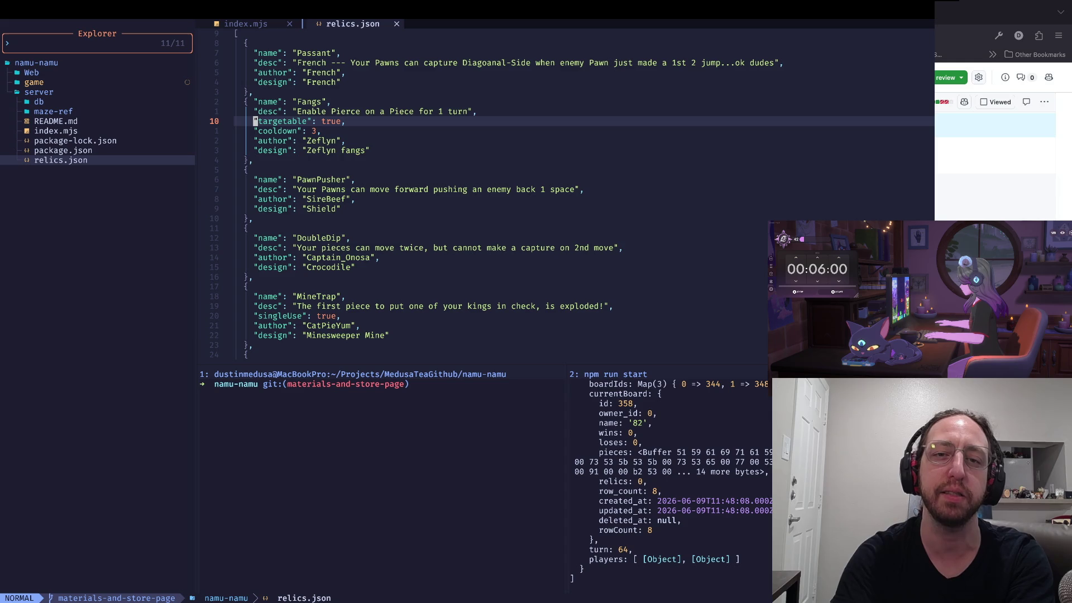
{"action": "key", "text": "k"}
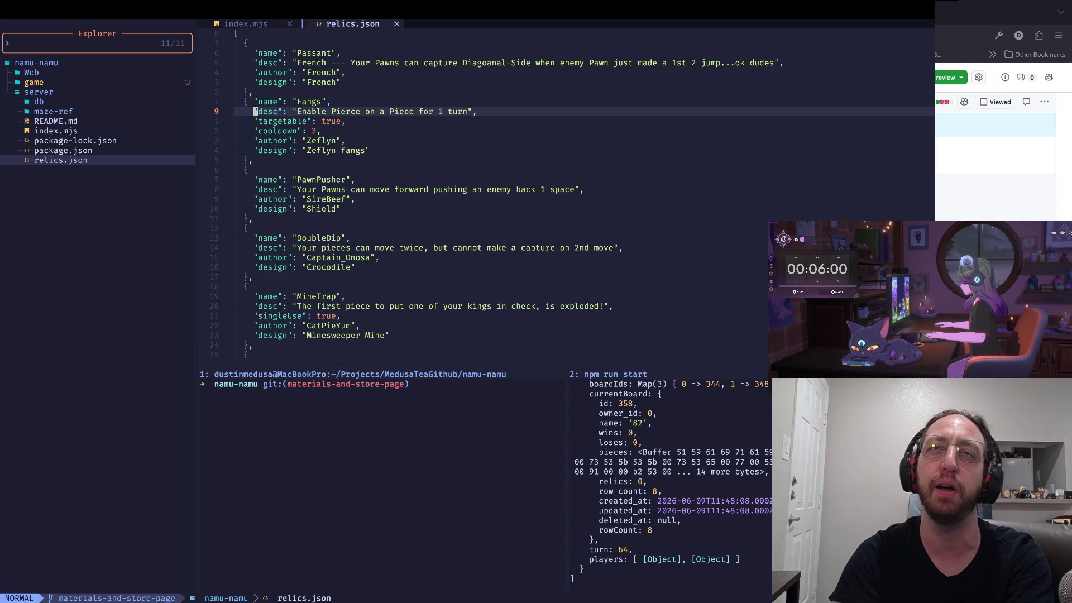
{"action": "key", "text": "k"}
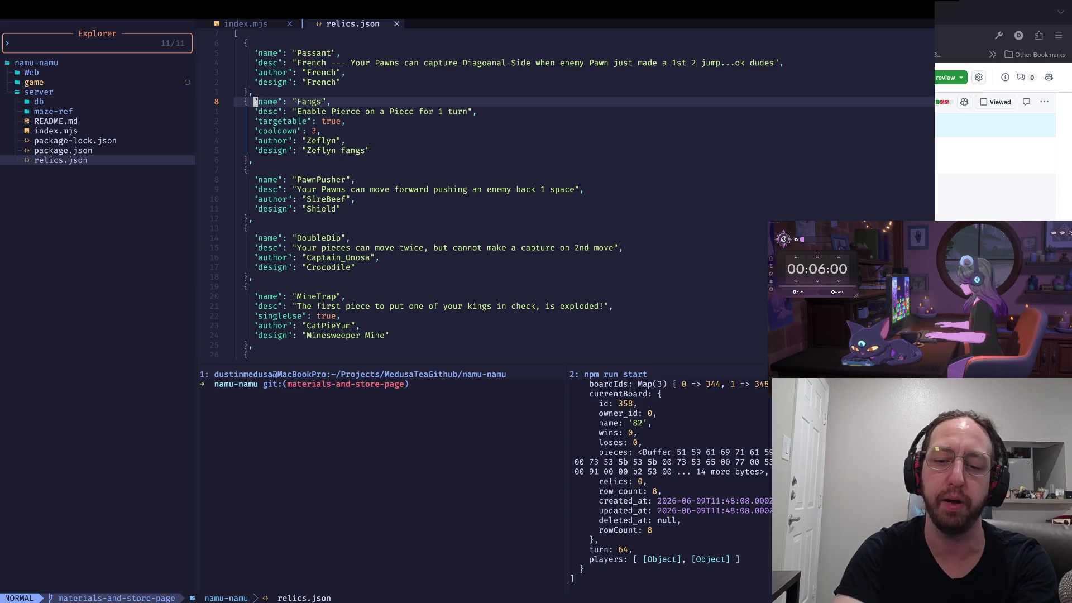
{"action": "key", "text": "j"}
{"action": "key", "text": "j"}
{"action": "key", "text": "j"}
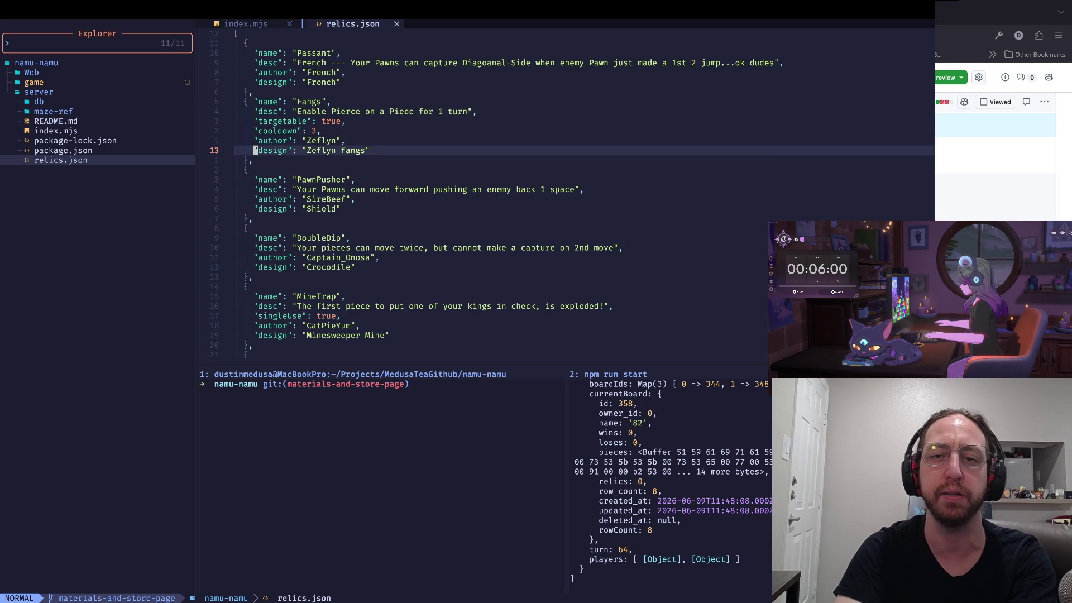
{"action": "key", "text": "k"}
{"action": "key", "text": "k"}
{"action": "key", "text": "k"}
{"action": "key", "text": "w"}
{"action": "key", "text": "w"}
{"action": "key", "text": "w"}
{"action": "key", "text": "0"}
Step through the Fangs targetable key and description text word by word
{"action": "key", "text": "j"}
{"action": "key", "text": "j"}
{"action": "key", "text": "j"}
{"action": "key", "text": "k"}
{"action": "key", "text": "k"}
{"action": "key", "text": "w"}
{"action": "key", "text": "k"}
{"action": "key", "text": "w"}
{"action": "key", "text": "w"}
{"action": "key", "text": "w"}
{"action": "key", "text": "b"}
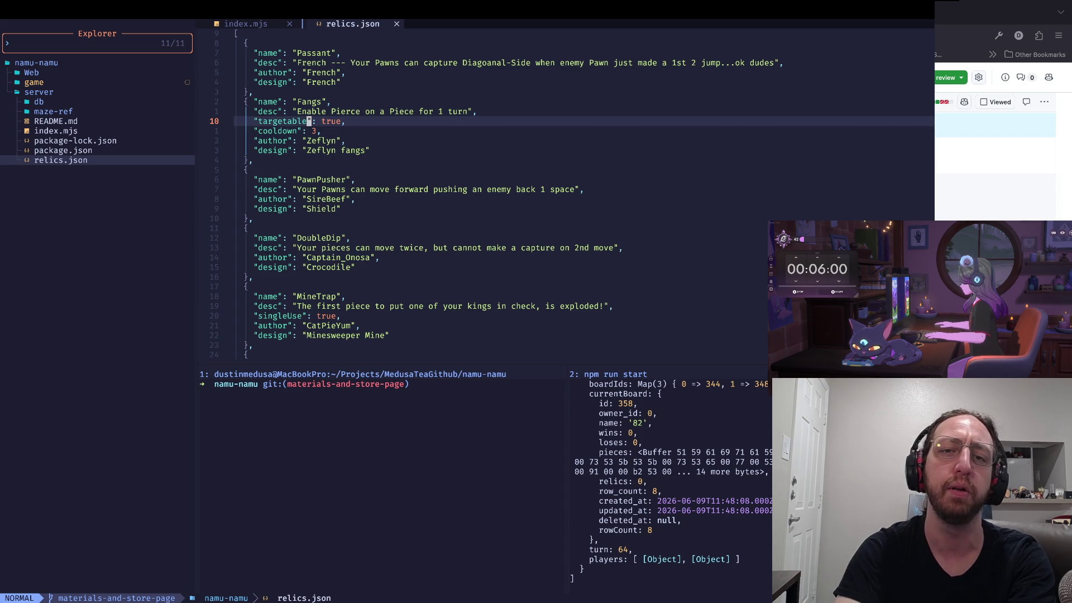
{"action": "key", "text": "b"}
{"action": "key", "text": "w"}
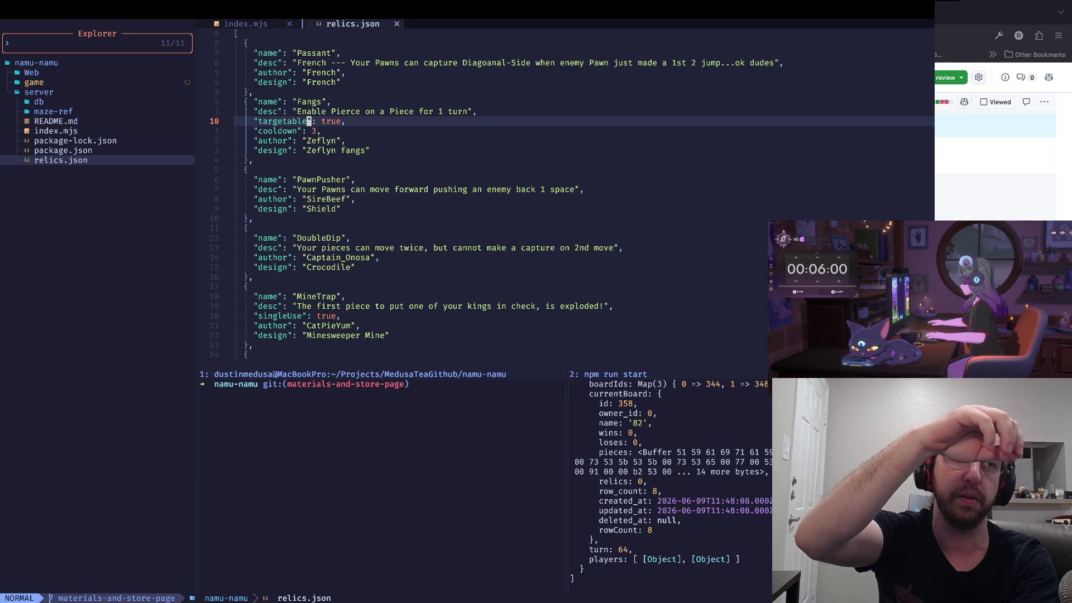
{"action": "key", "text": "j"}
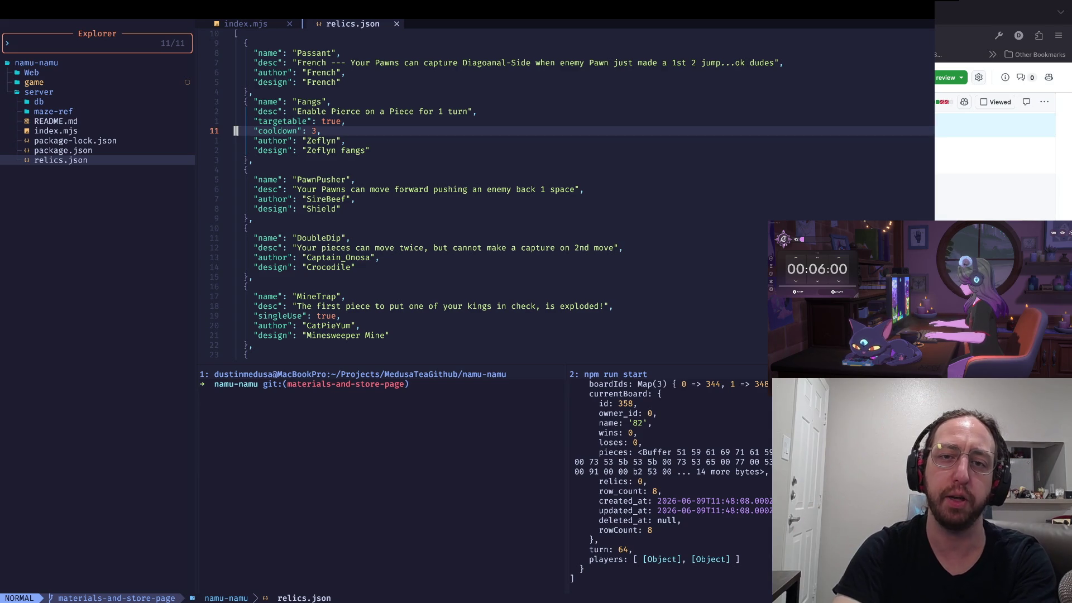
{"action": "key", "text": "k"}
{"action": "key", "text": "k"}
{"action": "key", "text": "w"}
{"action": "key", "text": "w"}
{"action": "key", "text": "w"}
{"action": "key", "text": "w"}
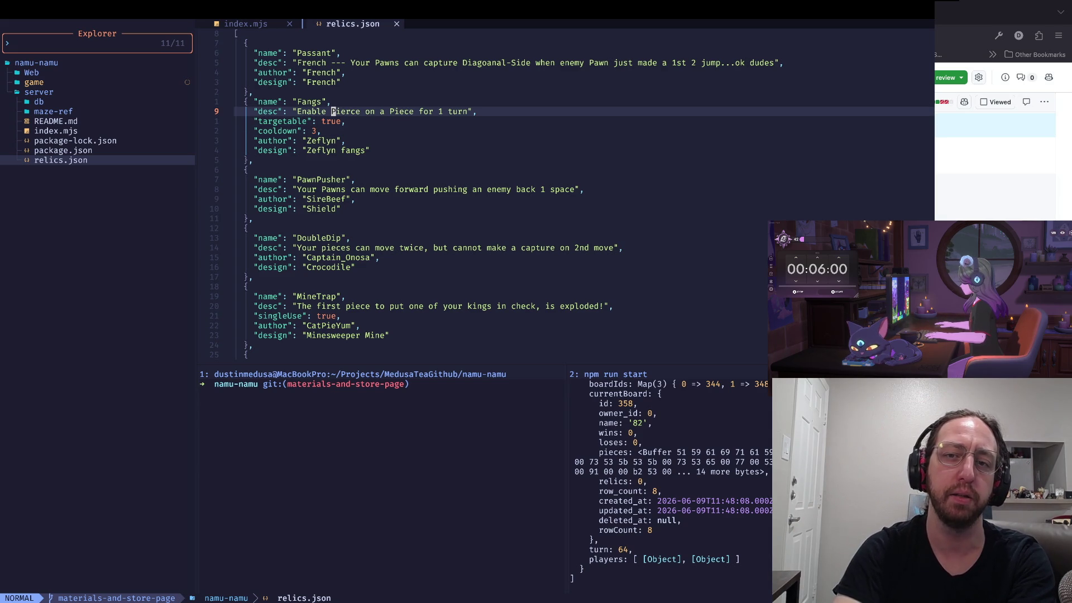
{"action": "key", "text": "0"}
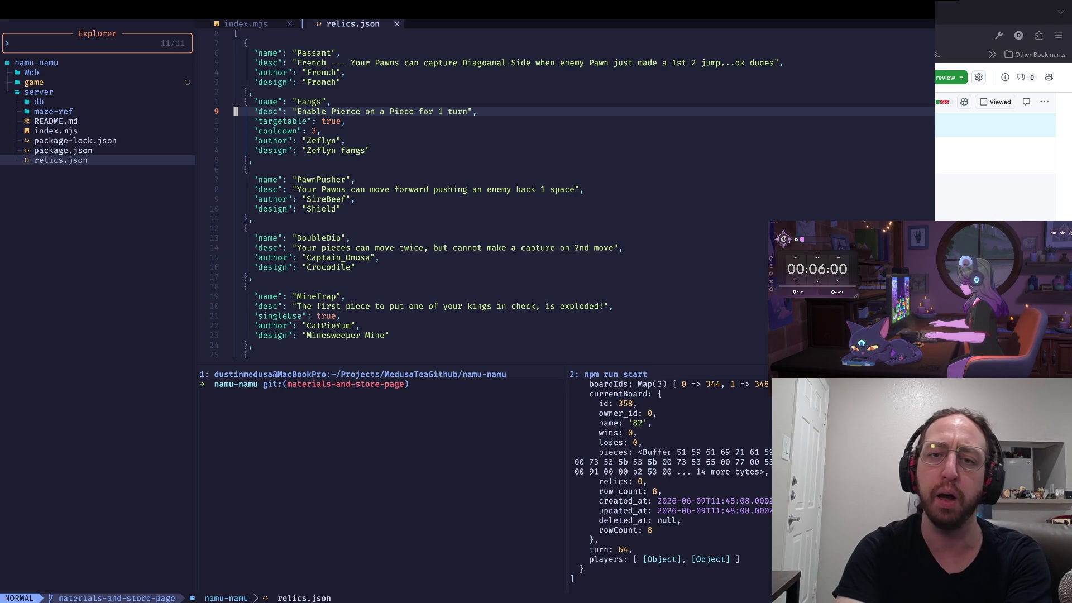
Append a comma after the Fangs cooldown value 3 and return to normal mode
{"action": "key", "text": "w"}
{"action": "key", "text": "w"}
{"action": "key", "text": "w"}
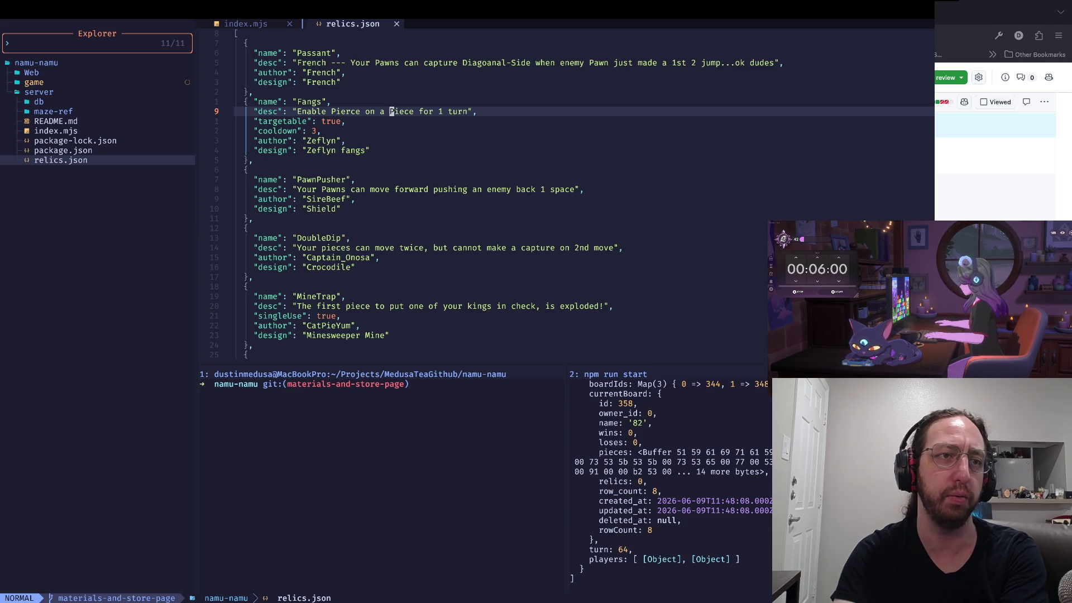
{"action": "key", "text": "asciicircum"}
{"action": "key", "text": "w"}
{"action": "key", "text": "w"}
{"action": "key", "text": "w"}
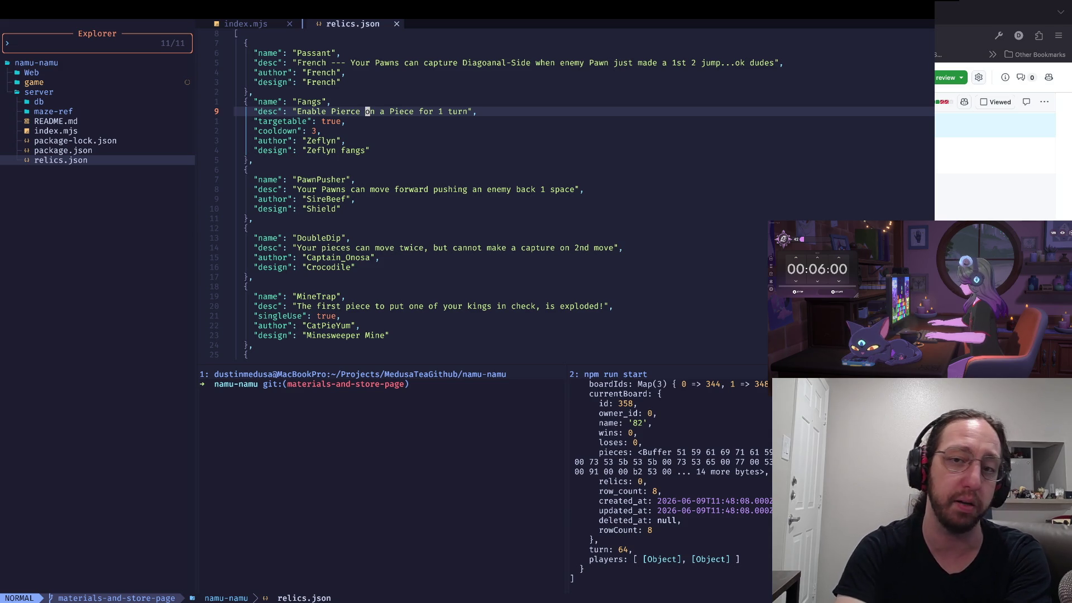
{"action": "key", "text": "Return"}
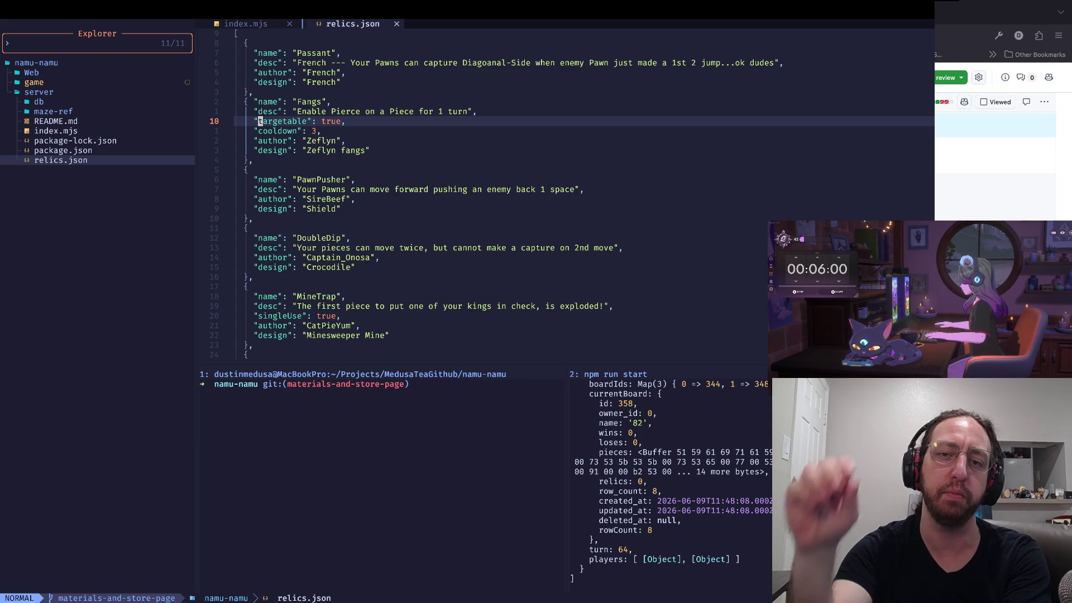
{"action": "key", "text": "j"}
{"action": "key", "text": "w"}
{"action": "key", "text": "w"}
{"action": "type", "text": "A,"}
{"action": "key", "text": "Escape"}
{"action": "key", "text": "asciicircum"}
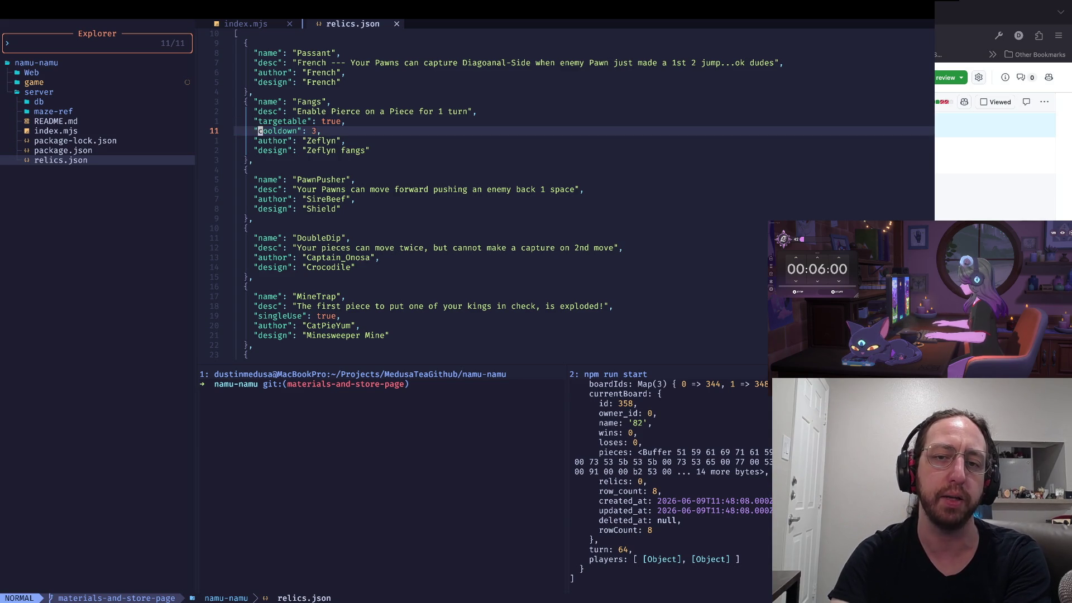
{"action": "key", "text": "j"}
{"action": "key", "text": "j"}
{"action": "key", "text": "j"}
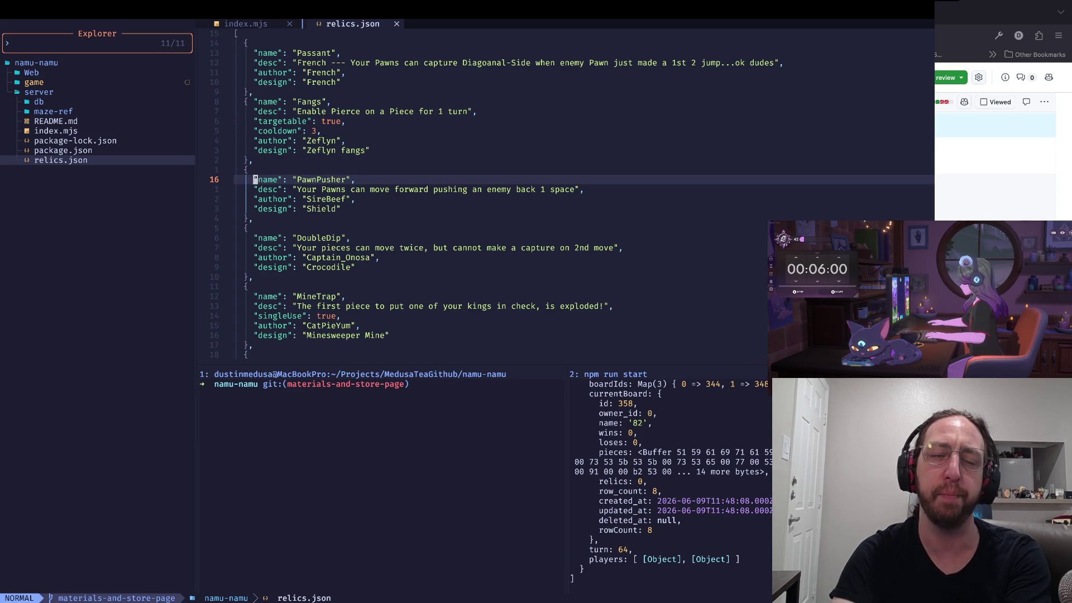
{"action": "key", "text": "w"}
{"action": "key", "text": "w"}
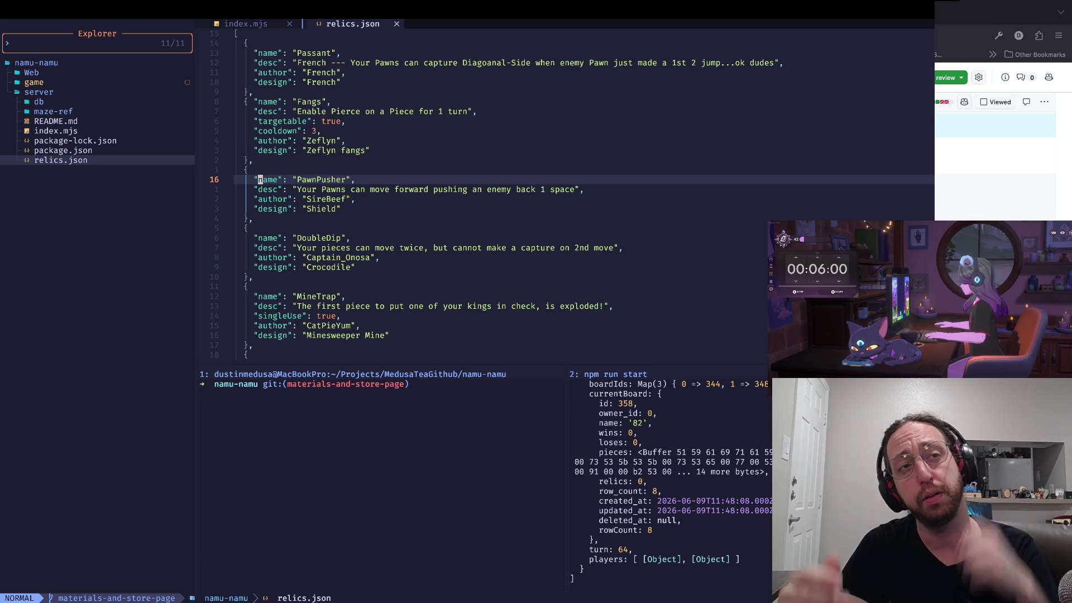
{"action": "key", "text": "j"}
{"action": "key", "text": "k"}
{"action": "key", "text": "w"}
{"action": "key", "text": "j"}
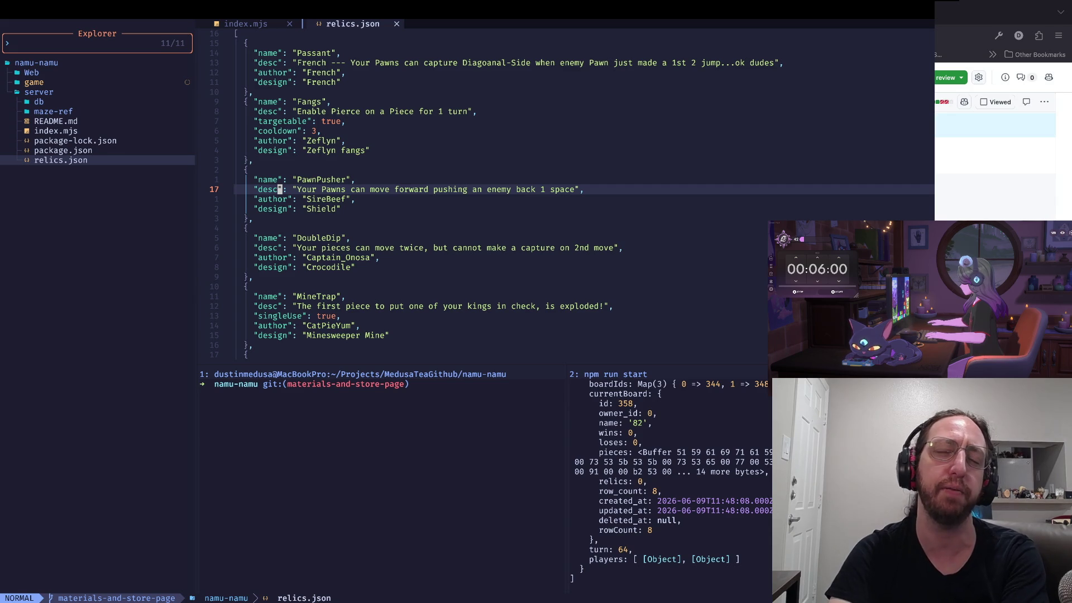
{"action": "key", "text": "w"}
{"action": "key", "text": "w"}
{"action": "key", "text": "w"}
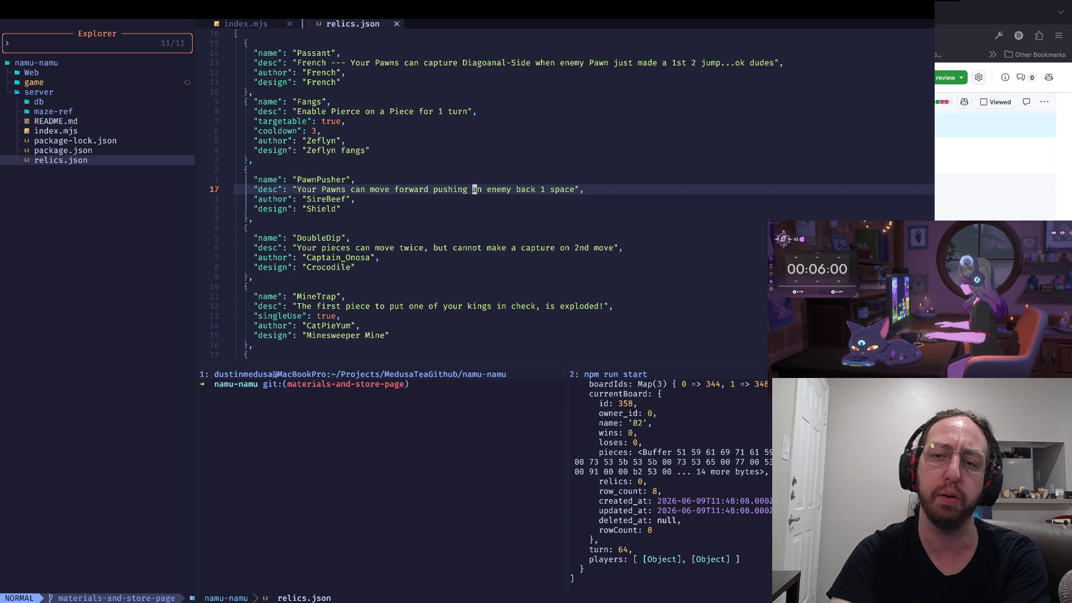
{"action": "key", "text": "w"}
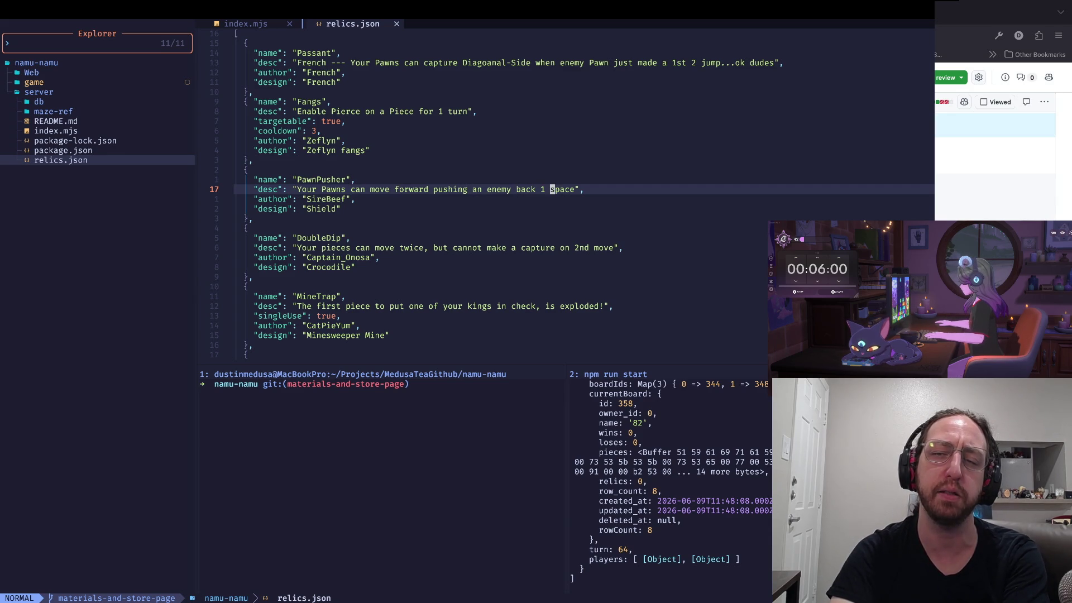
{"action": "key", "text": "w"}
{"action": "key", "text": "w"}
{"action": "key", "text": "w"}
{"action": "key", "text": "k"}
{"action": "key", "text": "k"}
{"action": "key", "text": "k"}
{"action": "key", "text": "j"}
{"action": "key", "text": "j"}
{"action": "key", "text": "j"}
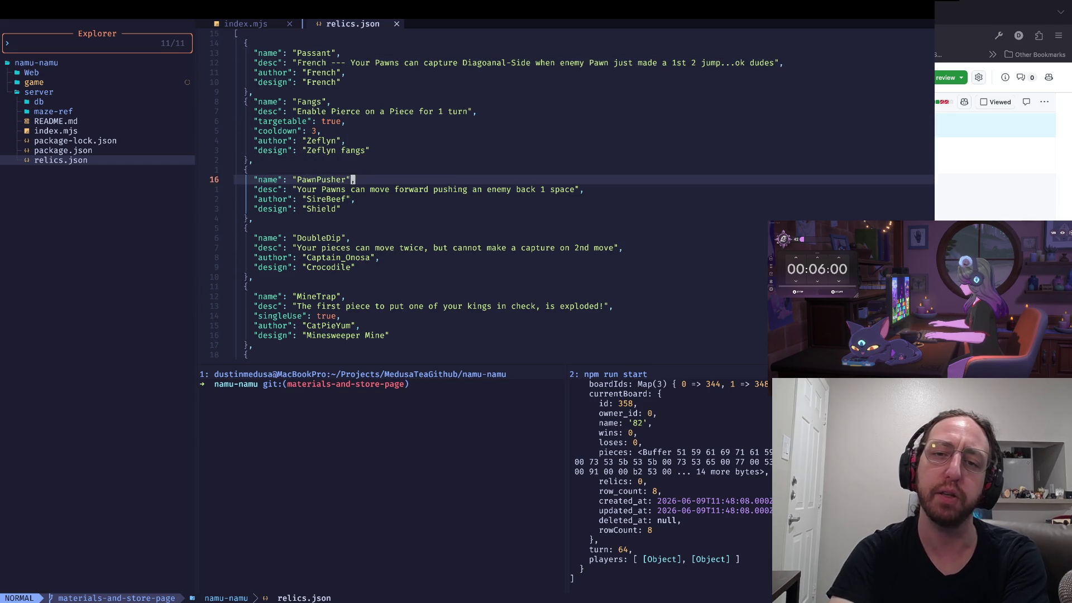
{"action": "key", "text": "j"}
{"action": "key", "text": "asciicircum"}
{"action": "key", "text": "w"}
{"action": "key", "text": "w"}
{"action": "key", "text": "w"}
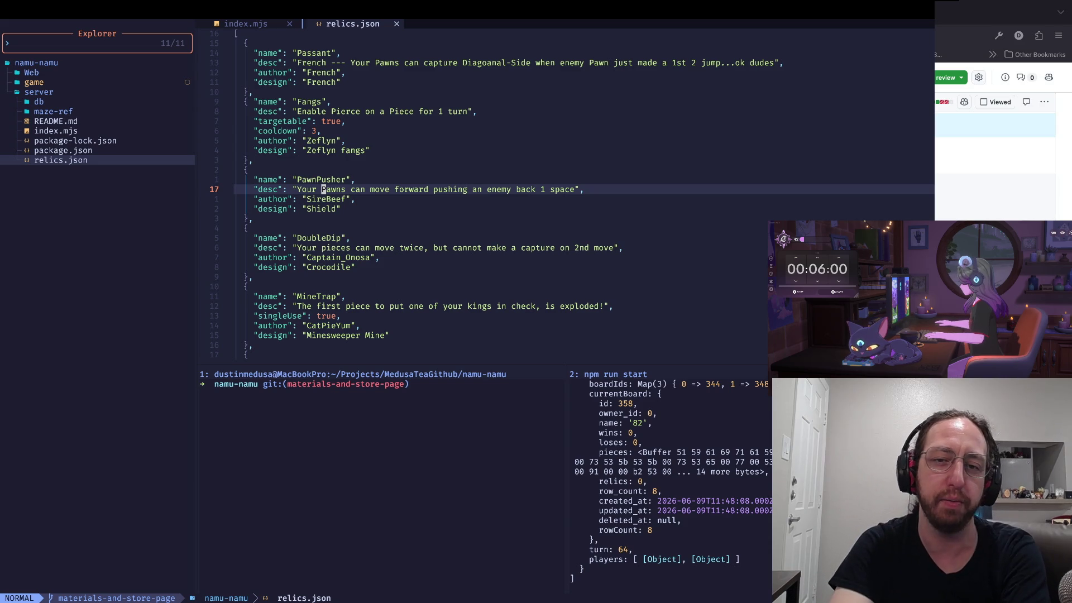
{"action": "key", "text": "j"}
{"action": "key", "text": "j"}
{"action": "key", "text": "j"}
{"action": "key", "text": "j"}
{"action": "key", "text": "j"}
{"action": "key", "text": "j"}
{"action": "key", "text": "k"}
{"action": "key", "text": "k"}
{"action": "key", "text": "k"}
Review the DoubleDip description and author lines down to MineTrap, then return to Godot
{"action": "key", "text": "asciicircum"}
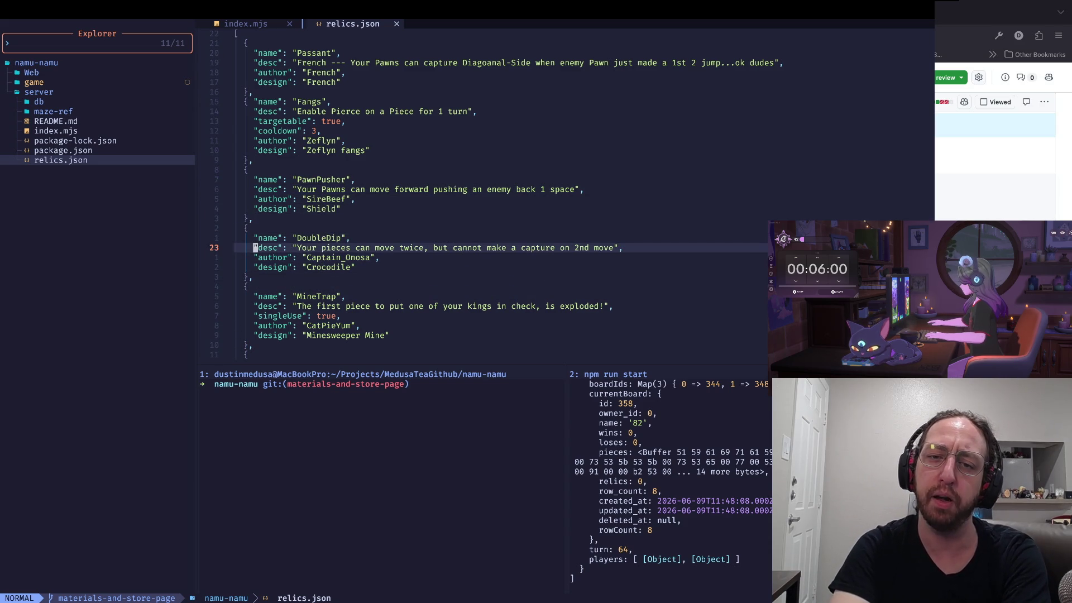
{"action": "key", "text": "W"}
{"action": "key", "text": "l"}
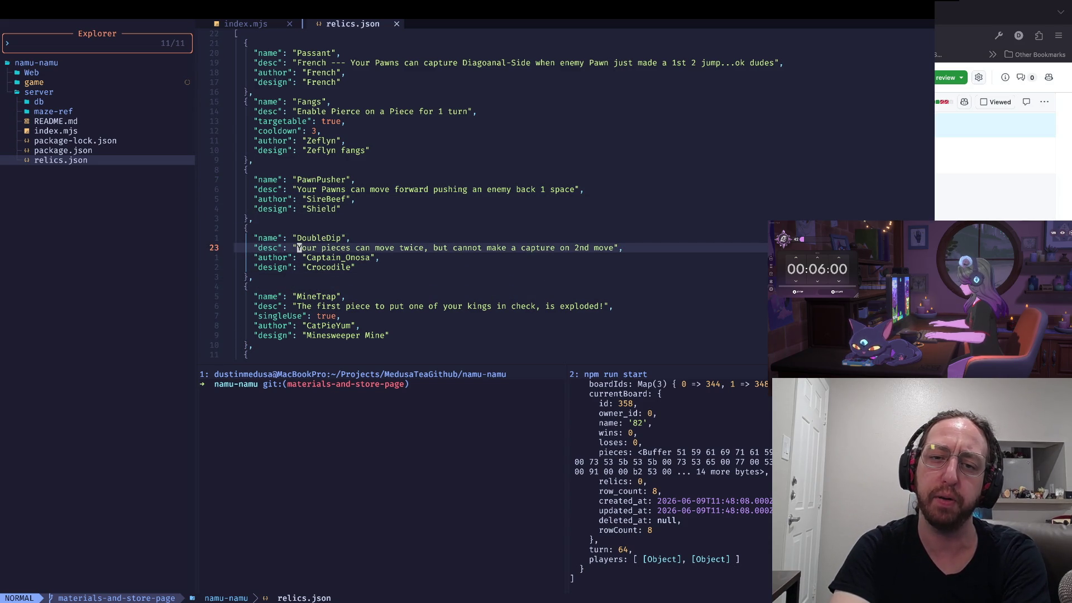
{"action": "key", "text": "j"}
{"action": "key", "text": "k"}
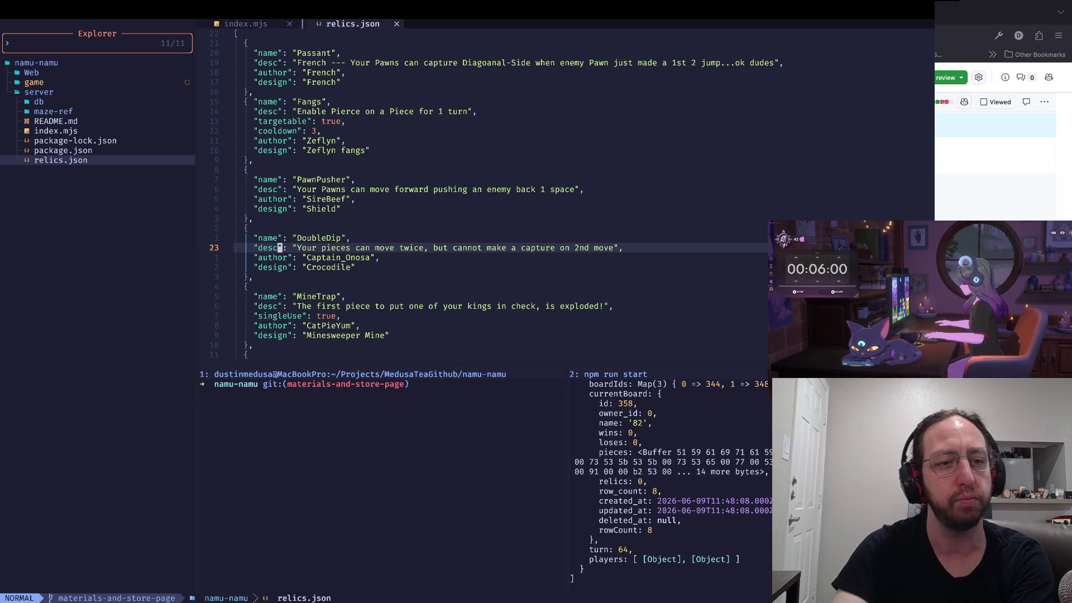
{"action": "key", "text": "j"}
{"action": "key", "text": "j"}
{"action": "key", "text": "j"}
{"action": "key", "text": "j"}
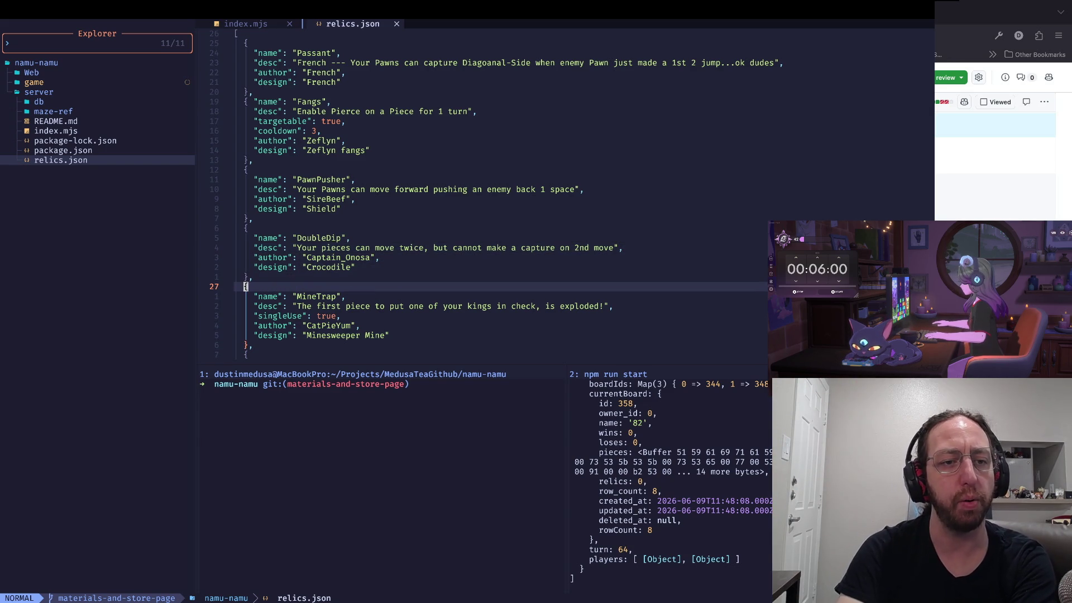
{"action": "key", "text": "j"}
{"action": "key", "text": "j"}
{"action": "key", "text": "j"}
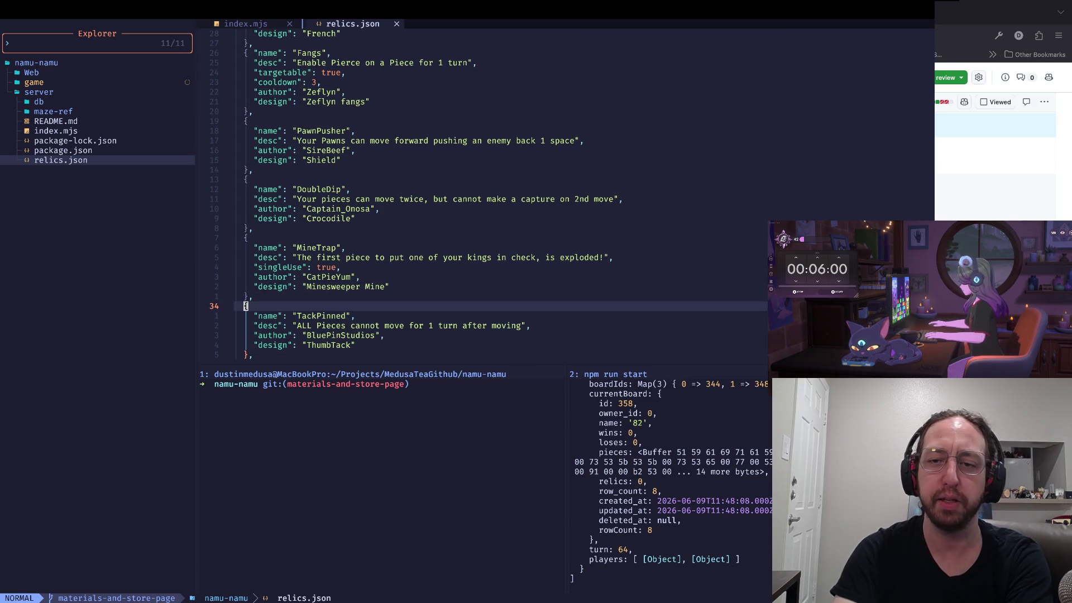
{"action": "key", "text": "super+Tab"}
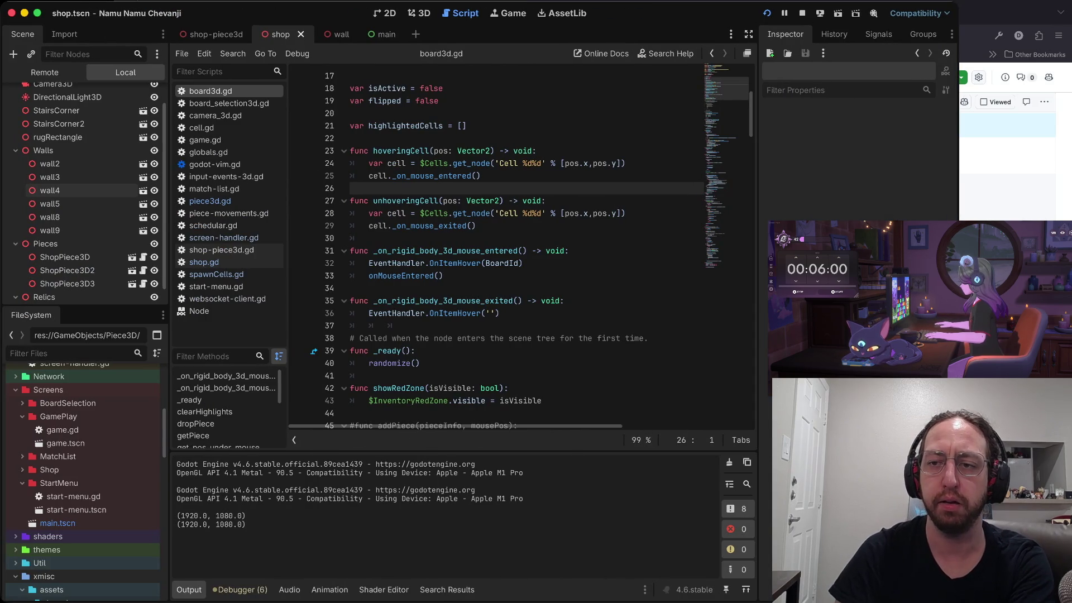
Run the chess game in a debug window and start it from its title menu
{"action": "key", "text": "super+Tab"}
{"action": "key", "text": "super+Tab"}
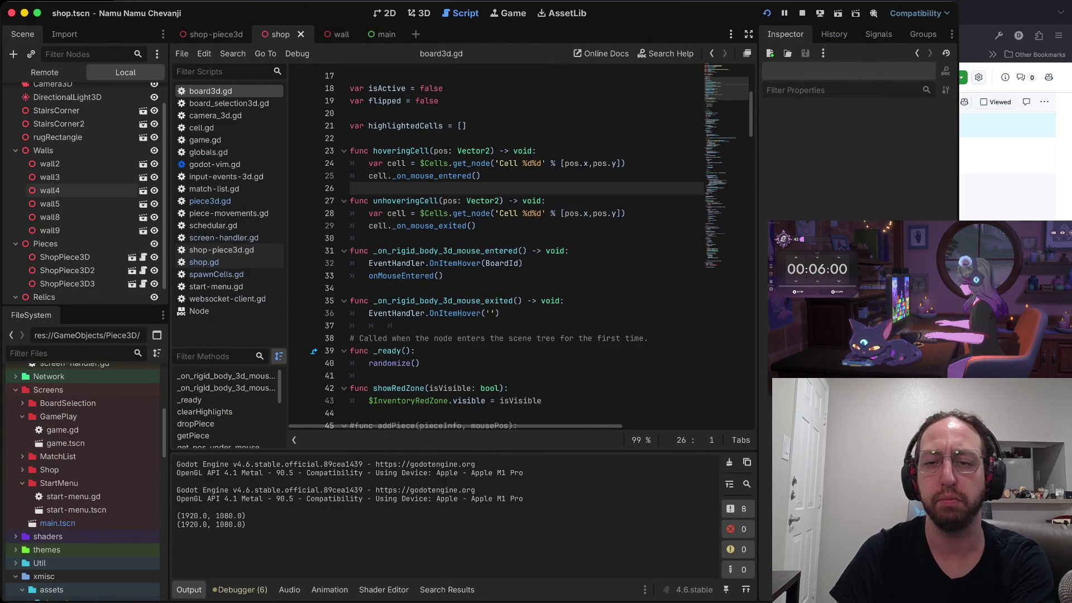
{"action": "key", "text": "super+b"}
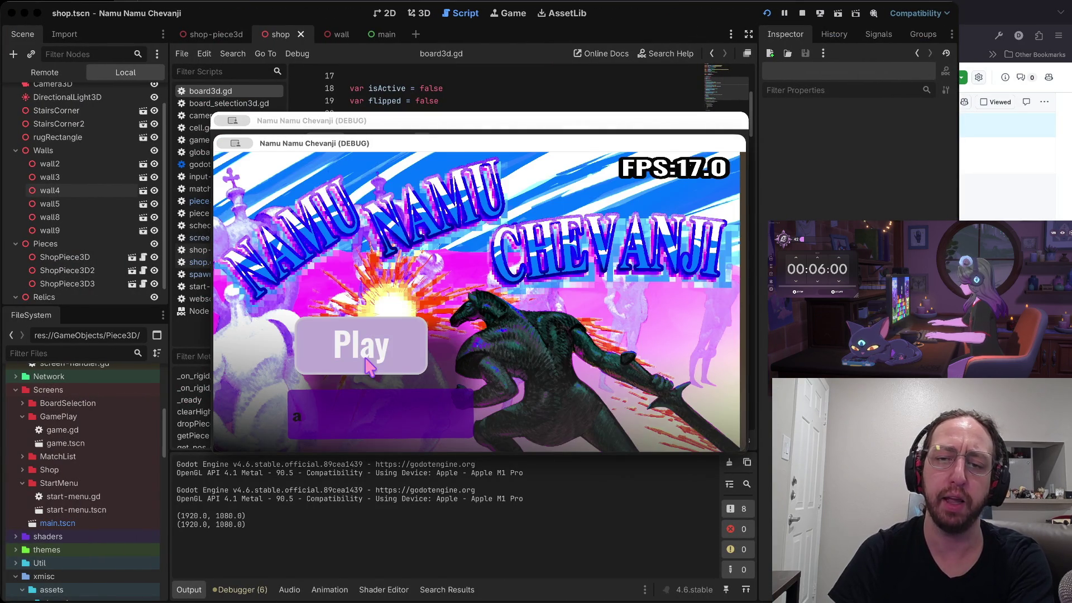
{"action": "left_click", "coordinate": [365, 346]}
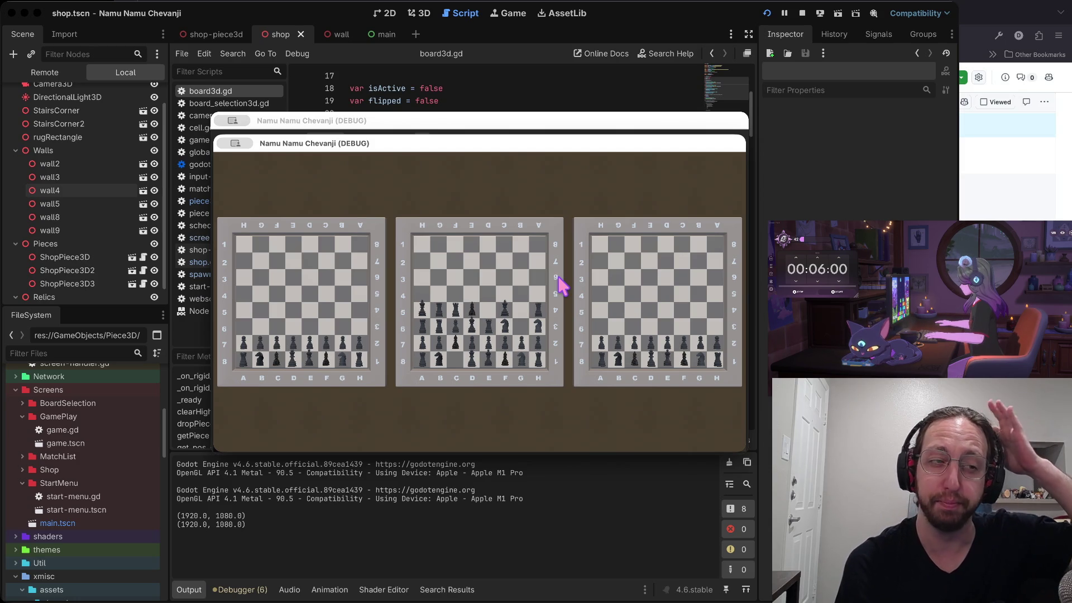
Open the 3D shop from a board, return to the boards, and open the match list
{"action": "left_click", "coordinate": [561, 286]}
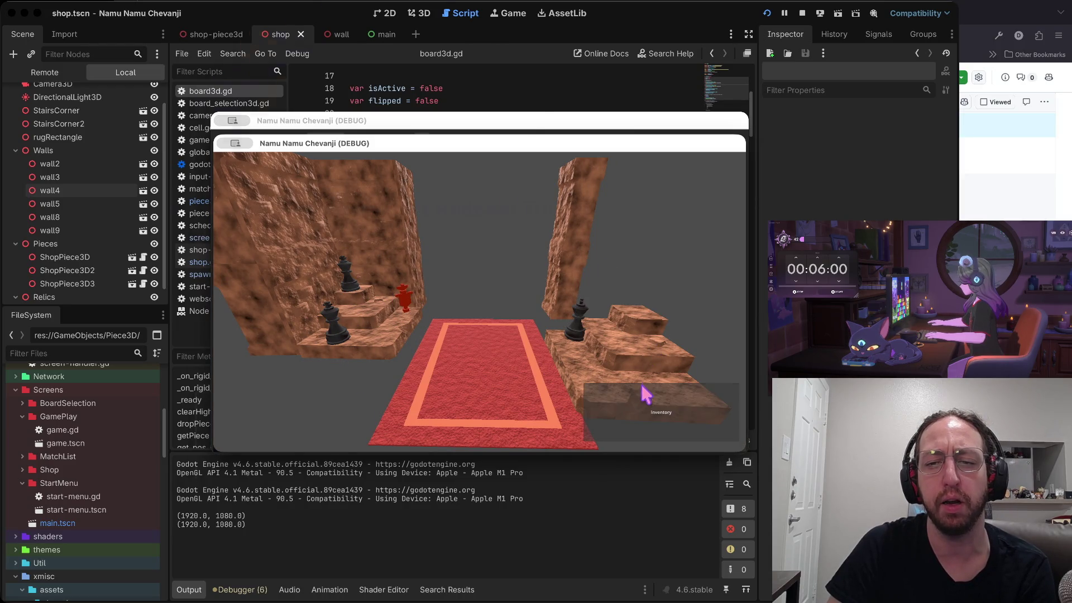
{"action": "left_click", "coordinate": [642, 403]}
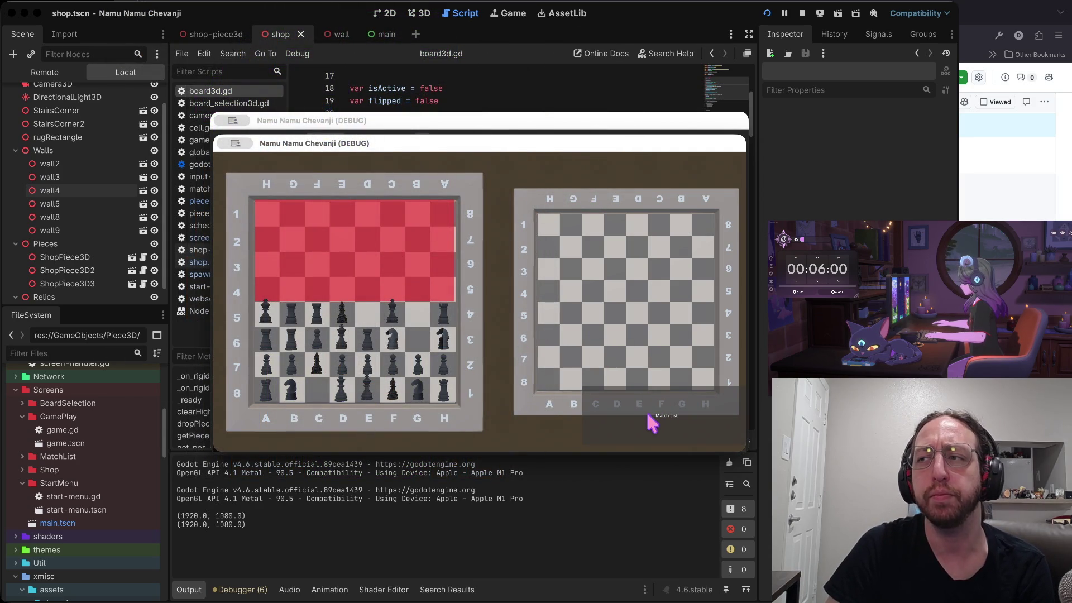
{"action": "left_click", "coordinate": [646, 414]}
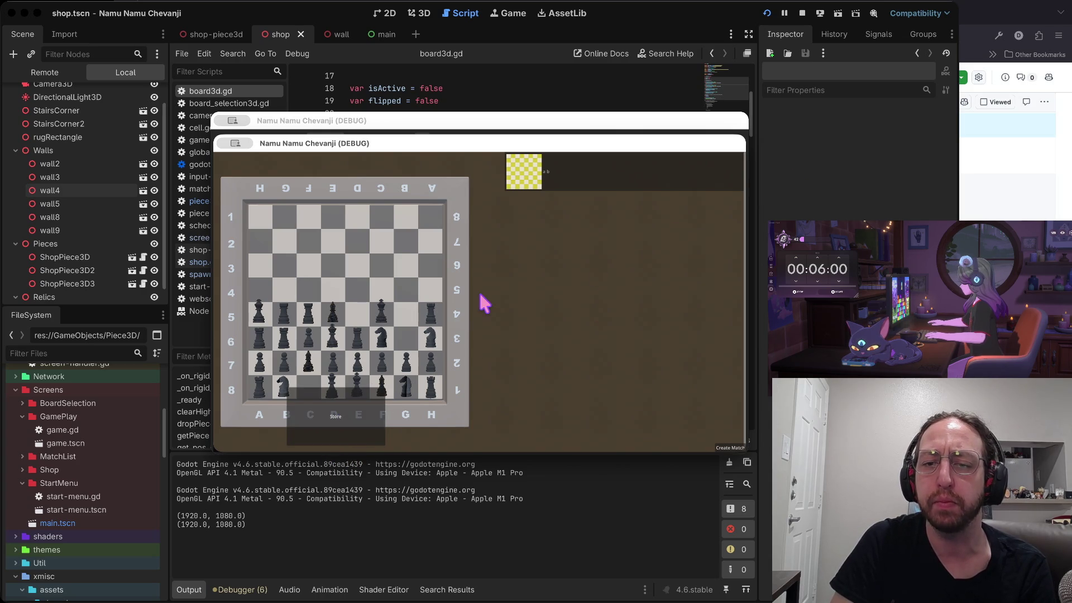
Enter the 3D shop again, come back via Inventory, and reopen the available matches list
{"action": "left_click", "coordinate": [330, 413]}
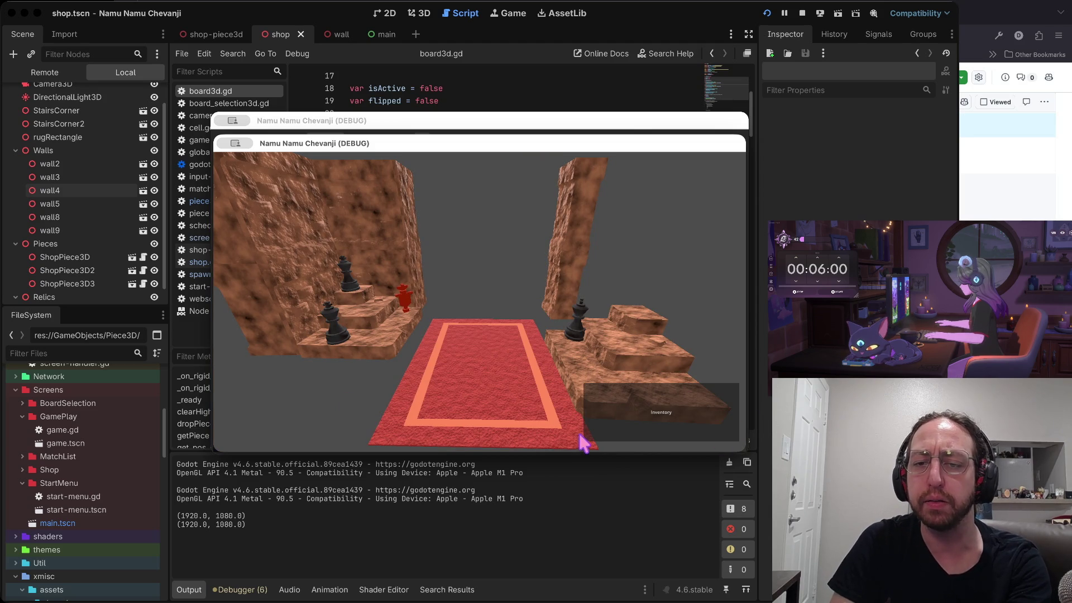
{"action": "left_click", "coordinate": [613, 424]}
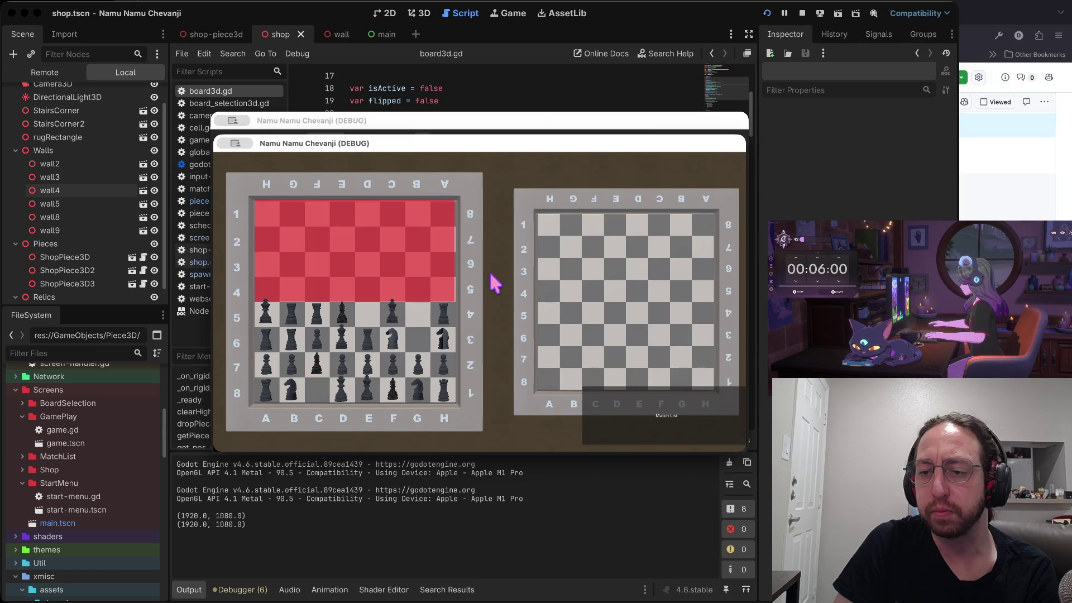
{"action": "left_click", "coordinate": [658, 413]}
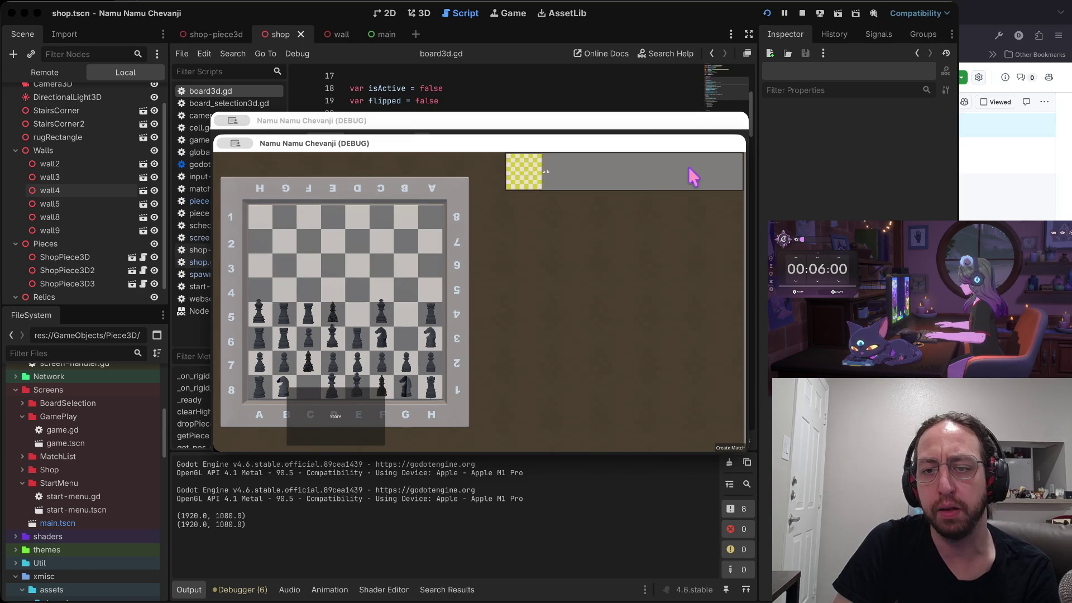
Join the single listed match and select the white pawn on B6
{"action": "left_click", "coordinate": [690, 169]}
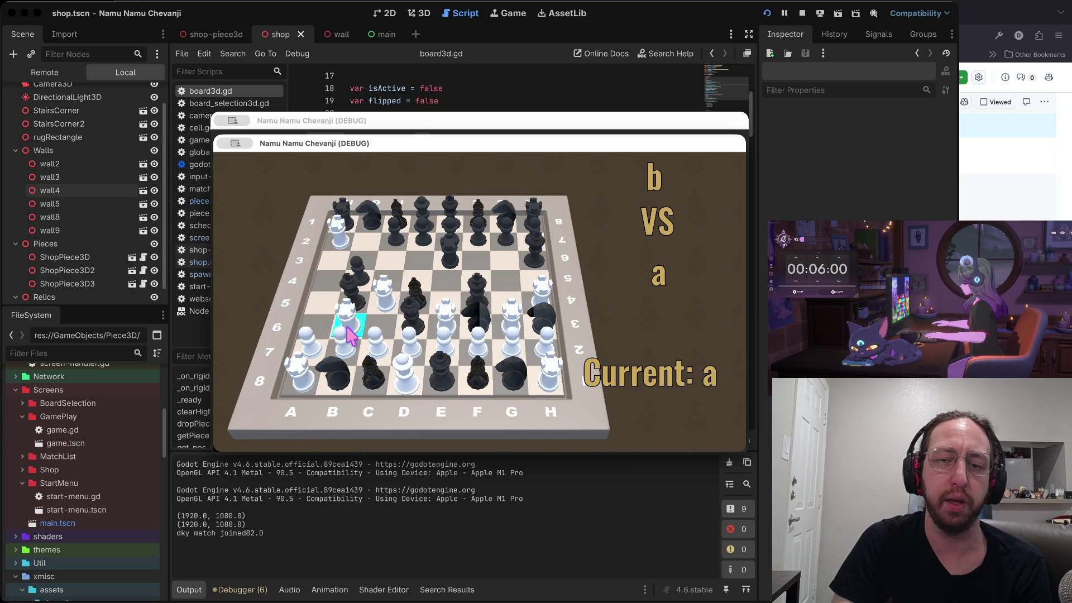
{"action": "left_click", "coordinate": [349, 334]}
Move the white pawn from B6 to B5, then stop the running game
{"action": "left_click", "coordinate": [354, 331]}
{"action": "left_click", "coordinate": [355, 331]}
{"action": "left_click_drag", "start_coordinate": [355, 330], "coordinate": [358, 299]}
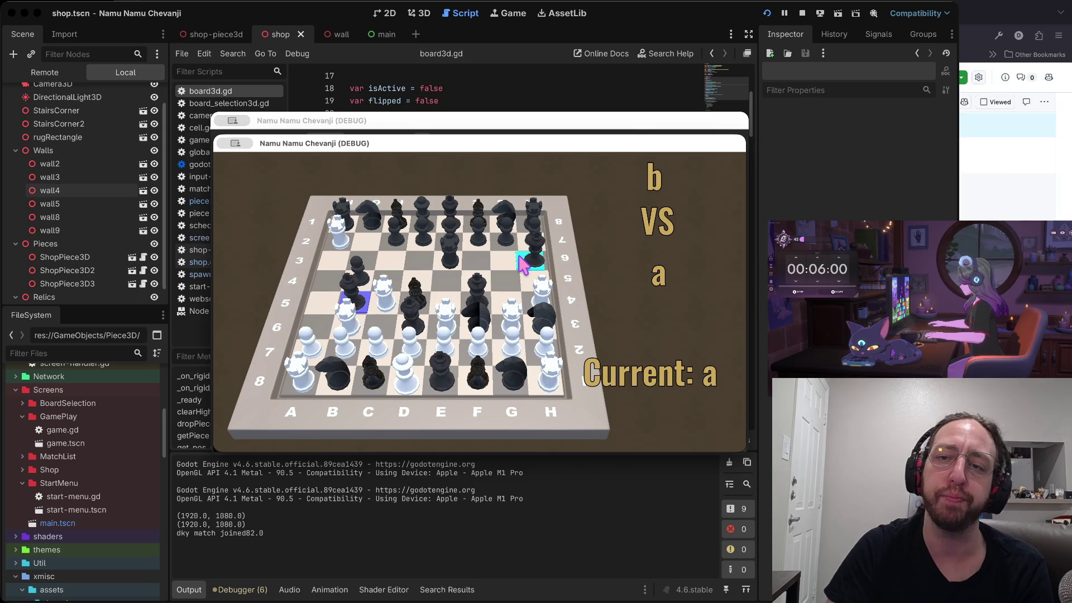
{"action": "left_click", "coordinate": [802, 13]}
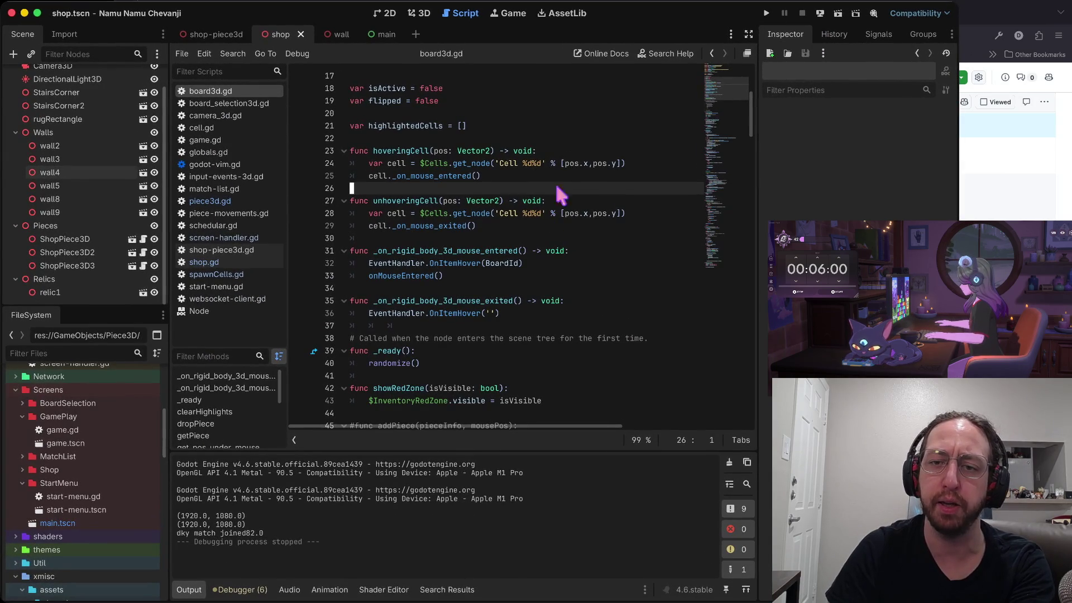
Relaunch the game past its title menu, then switch to the relics.json editor
{"action": "key", "text": "super+b"}
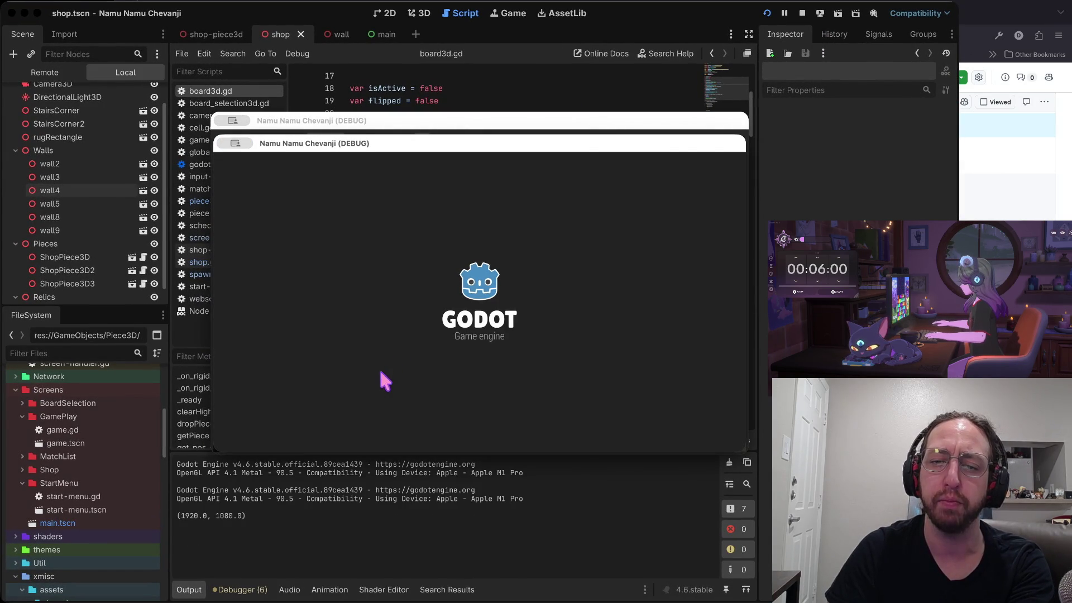
{"action": "left_click", "coordinate": [373, 360]}
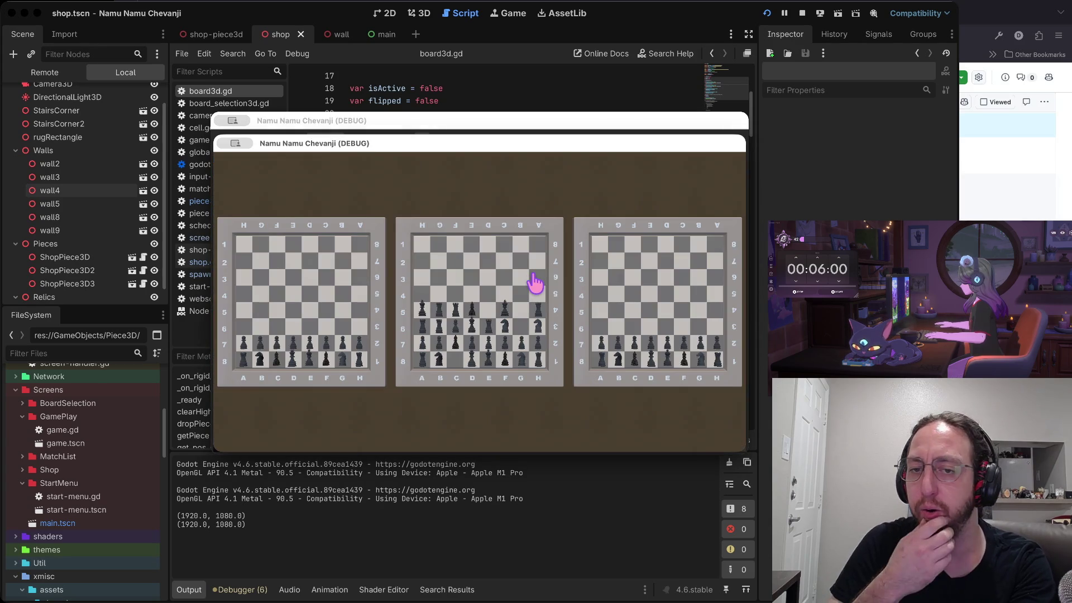
{"action": "key", "text": "super+Tab"}
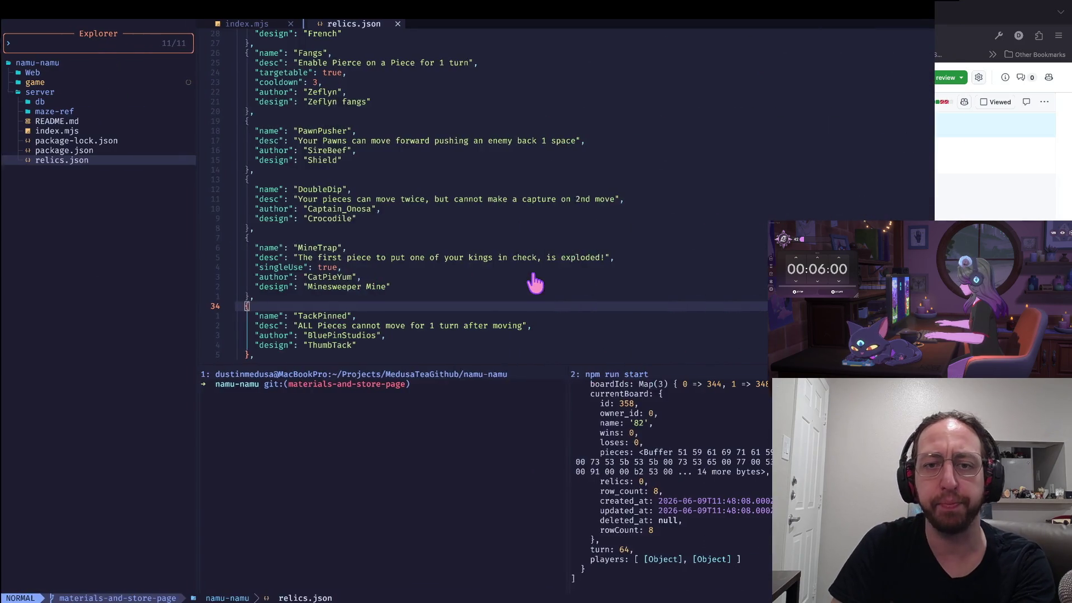
{"action": "left_click", "coordinate": [451, 206]}
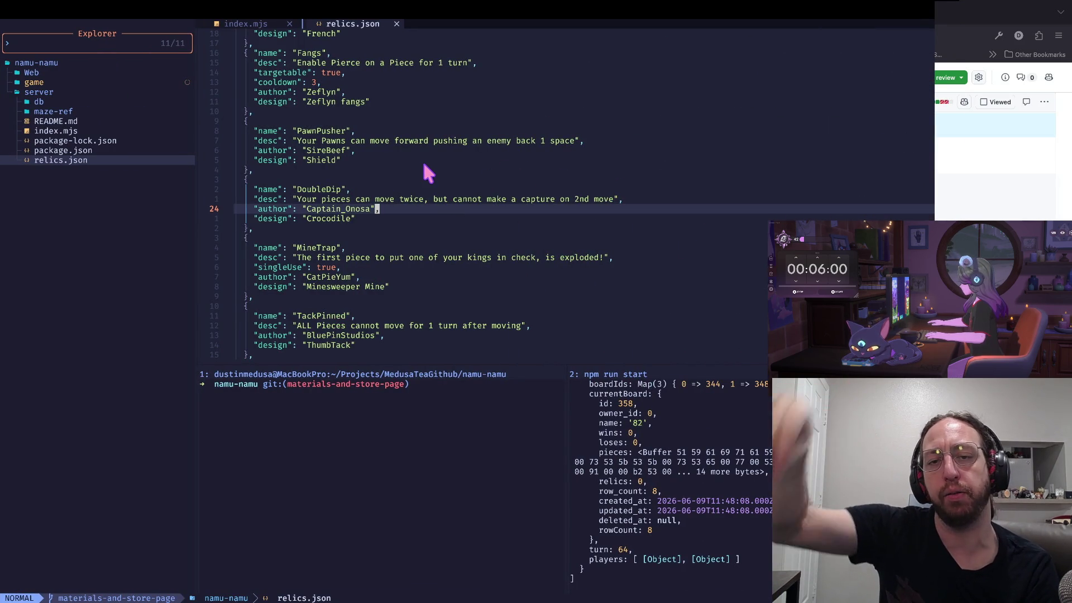
{"action": "left_click", "coordinate": [418, 196]}
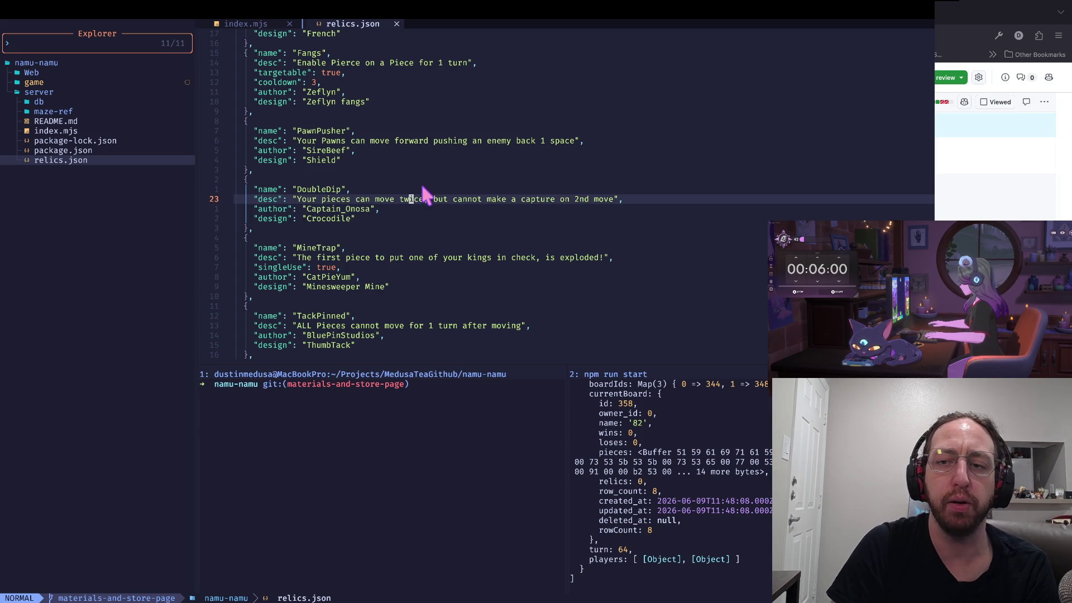
{"action": "left_click", "coordinate": [466, 198]}
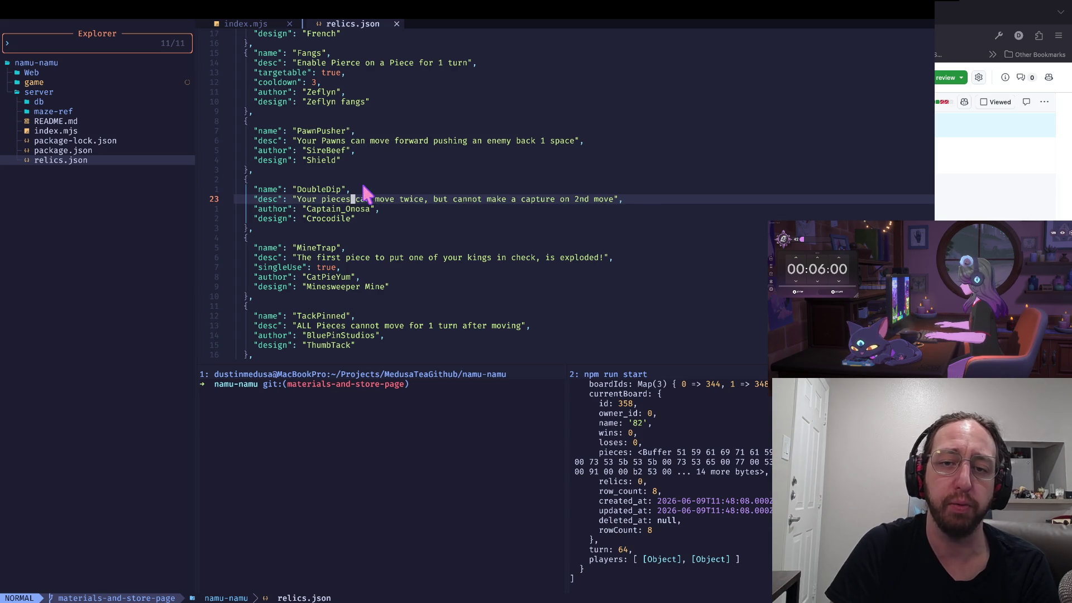
{"action": "left_click_drag", "start_coordinate": [677, 192], "coordinate": [299, 199]}
{"action": "left_click", "coordinate": [642, 189]}
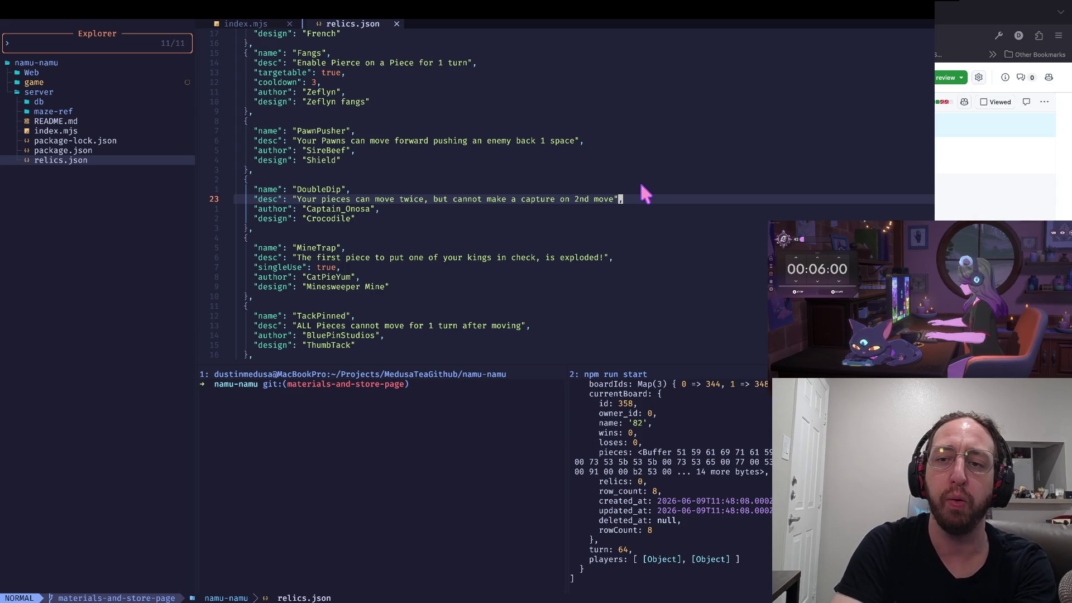
{"action": "key", "text": "B"}
{"action": "key", "text": "b"}
{"action": "key", "text": "w"}
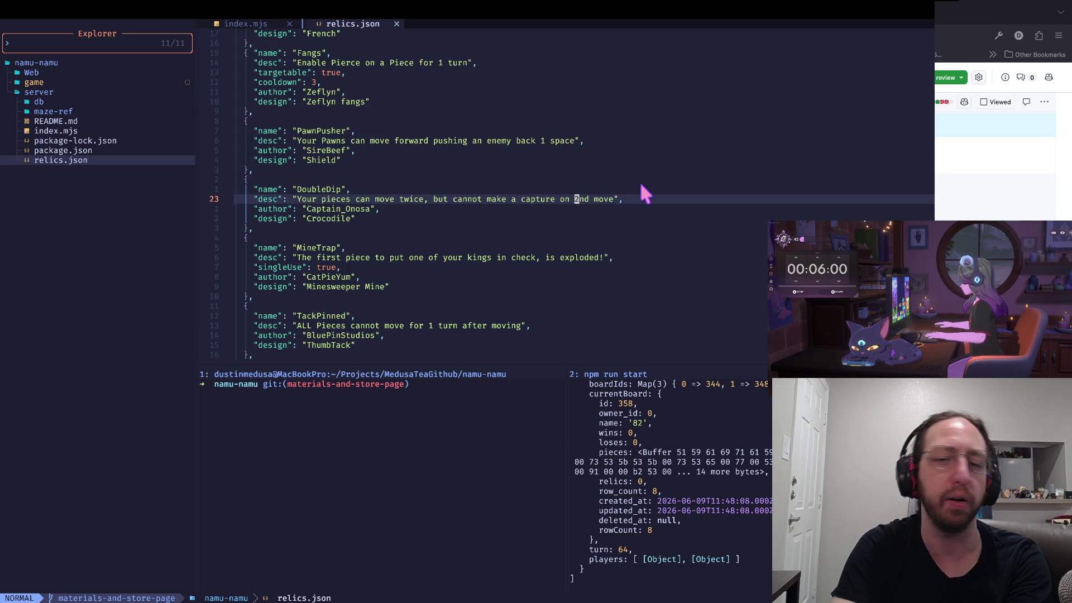
{"action": "key", "text": "j"}
{"action": "key", "text": "j"}
{"action": "key", "text": "j"}
{"action": "key", "text": "j"}
{"action": "key", "text": "^"}
{"action": "key", "text": "w"}
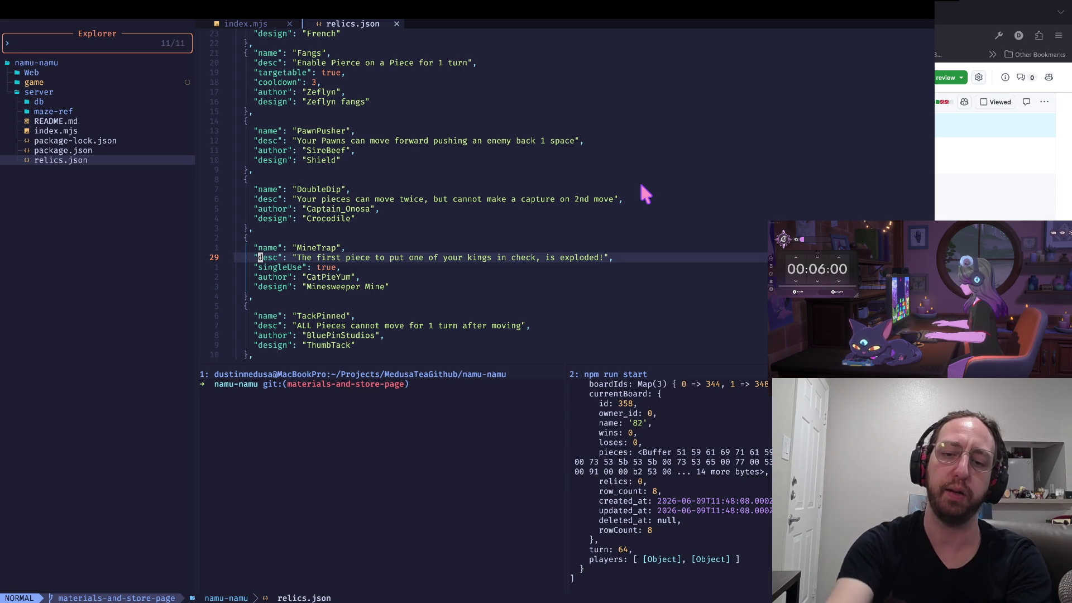
Step through the MineTrap relic's description and author lines in relics.json
{"action": "key", "text": "e"}
{"action": "key", "text": "W"}
{"action": "key", "text": "e"}
{"action": "key", "text": "e"}
{"action": "key", "text": "0"}
{"action": "key", "text": "j"}
{"action": "key", "text": "j"}
{"action": "key", "text": "w"}
{"action": "key", "text": "w"}
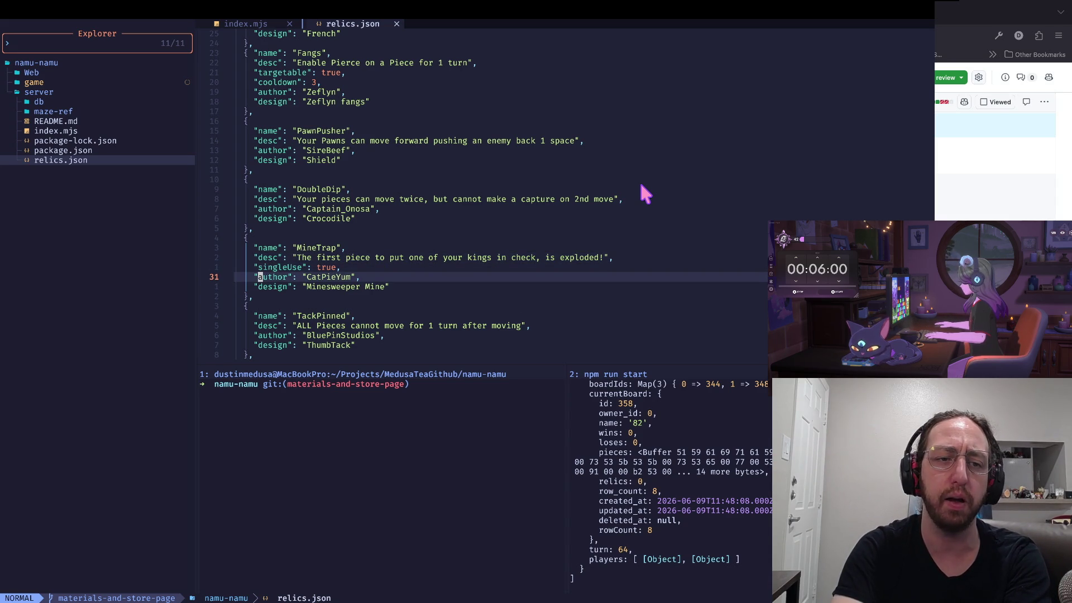
{"action": "key", "text": "k"}
{"action": "key", "text": "k"}
{"action": "key", "text": "w"}
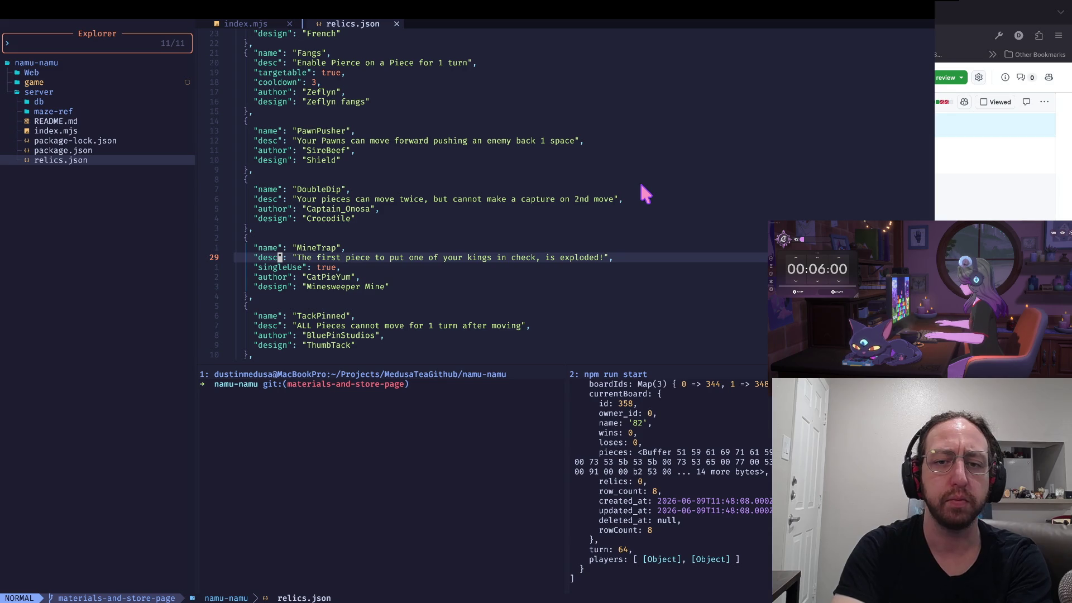
{"action": "key", "text": "w"}
{"action": "key", "text": "w"}
{"action": "key", "text": "w"}
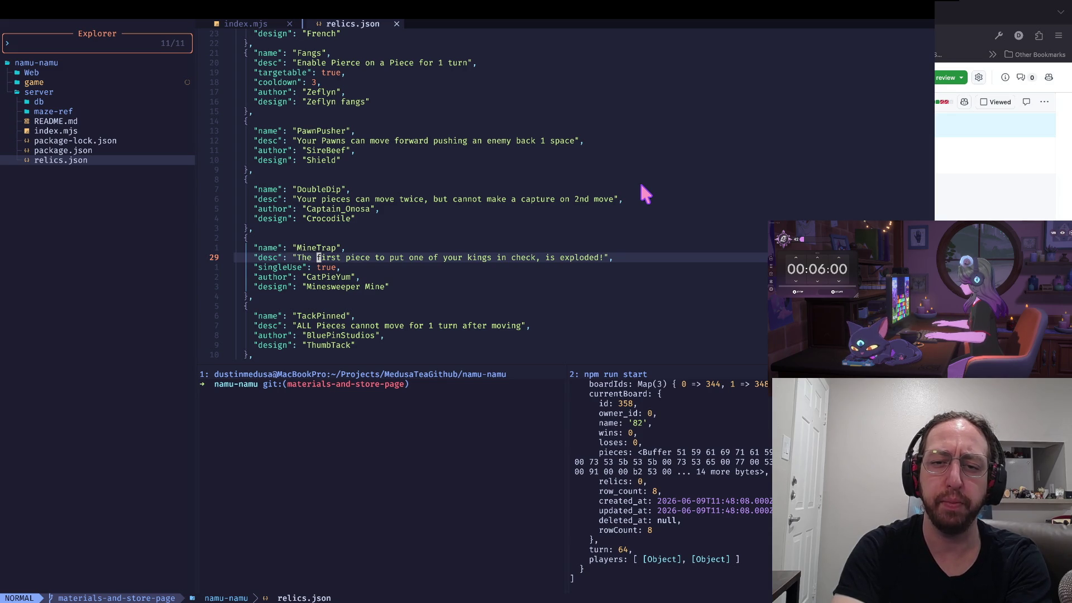
{"action": "key", "text": "0"}
{"action": "key", "text": "w"}
{"action": "key", "text": "w"}
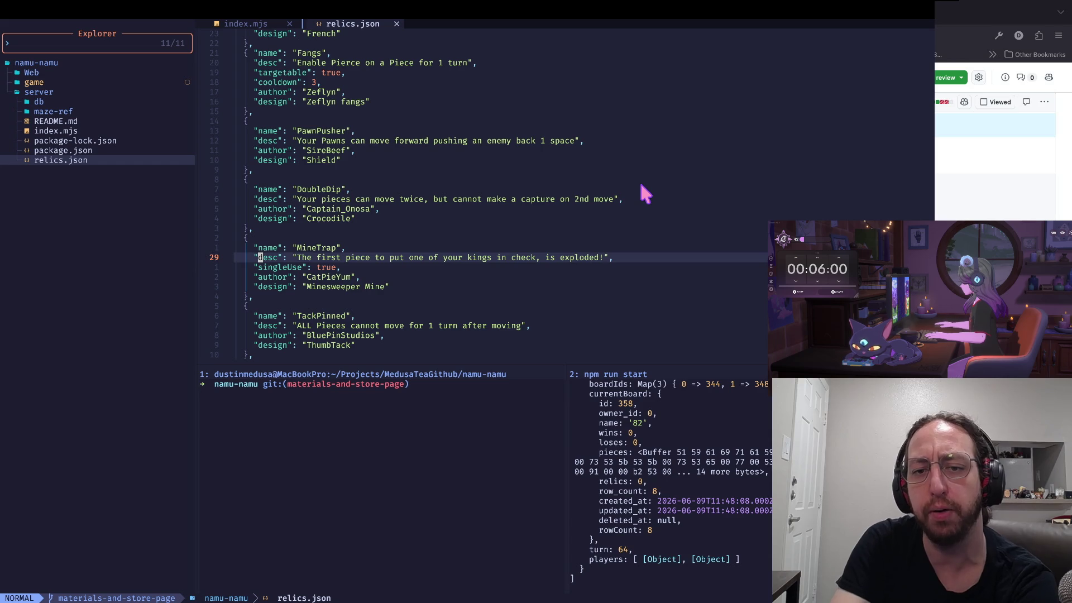
Look over the MineTrap singleUse and author lines
{"action": "key", "text": "j"}
{"action": "key", "text": "W"}
{"action": "key", "text": "E"}
{"action": "key", "text": "j"}
{"action": "key", "text": "0"}
{"action": "key", "text": "k"}
{"action": "key", "text": "w"}
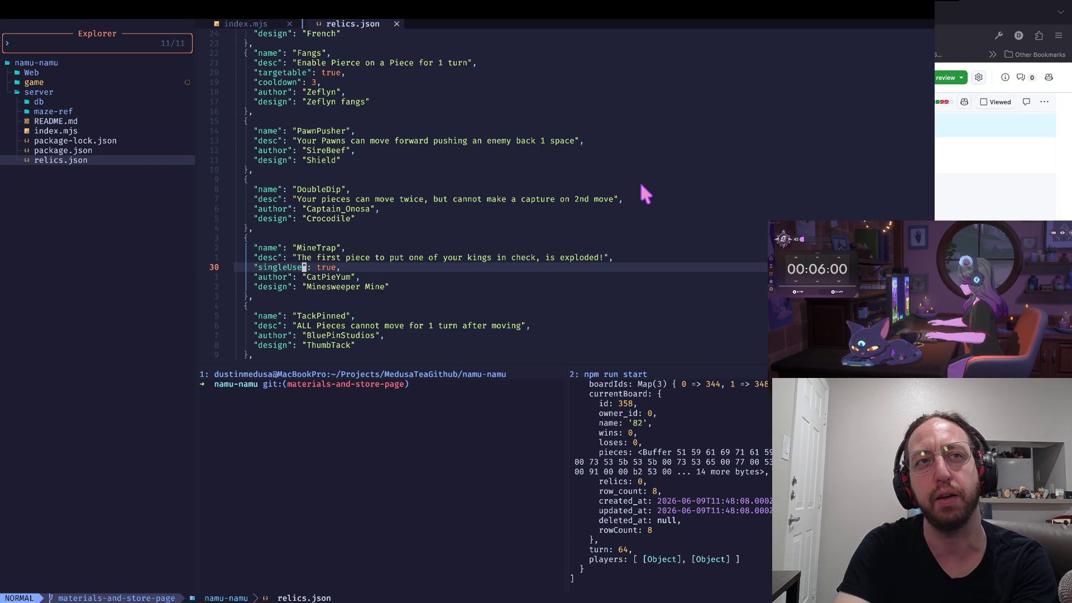
{"action": "key", "text": "k"}
{"action": "key", "text": "j"}
{"action": "key", "text": "0"}
{"action": "key", "text": "w"}
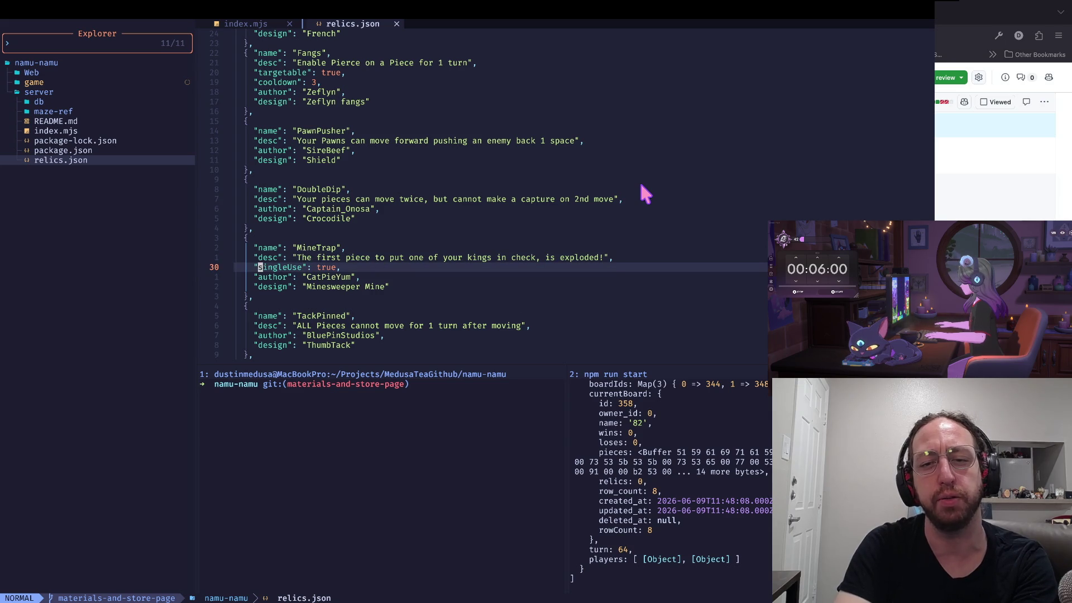
Line-select the MineTrap description, then move the line selection to singleUse
{"action": "key", "text": "k"}
{"action": "key", "text": "w"}
{"action": "key", "text": "w"}
{"action": "key", "text": "w"}
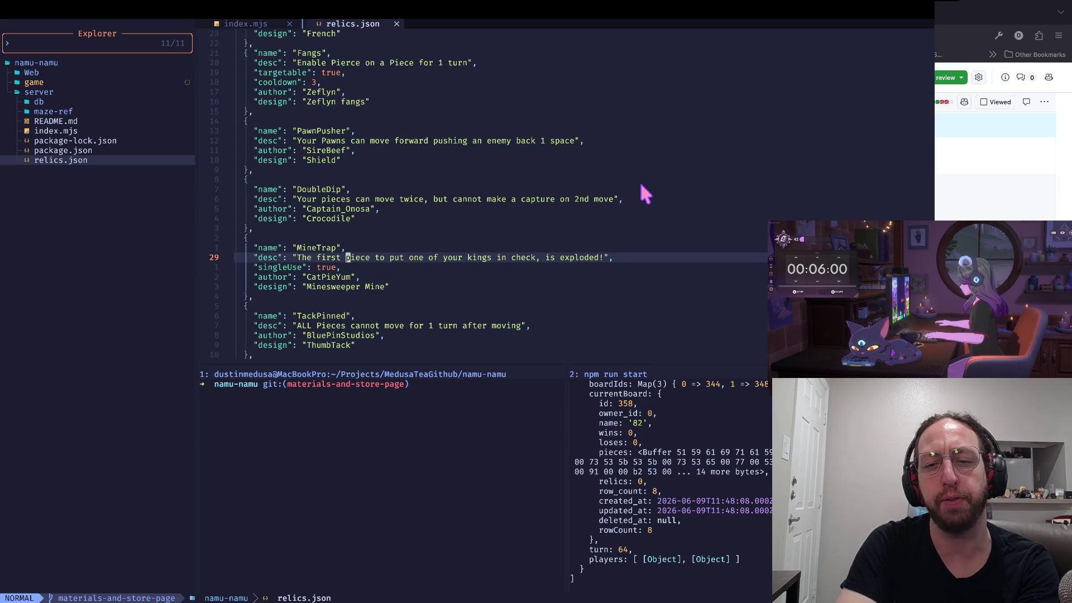
{"action": "key", "text": "w"}
{"action": "key", "text": "w"}
{"action": "key", "text": "0"}
{"action": "key", "text": "w"}
{"action": "key", "text": "e"}
{"action": "key", "text": "shift+v"}
{"action": "key", "text": "Escape"}
{"action": "key", "text": "j"}
{"action": "key", "text": "shift+v"}
{"action": "key", "text": "y"}
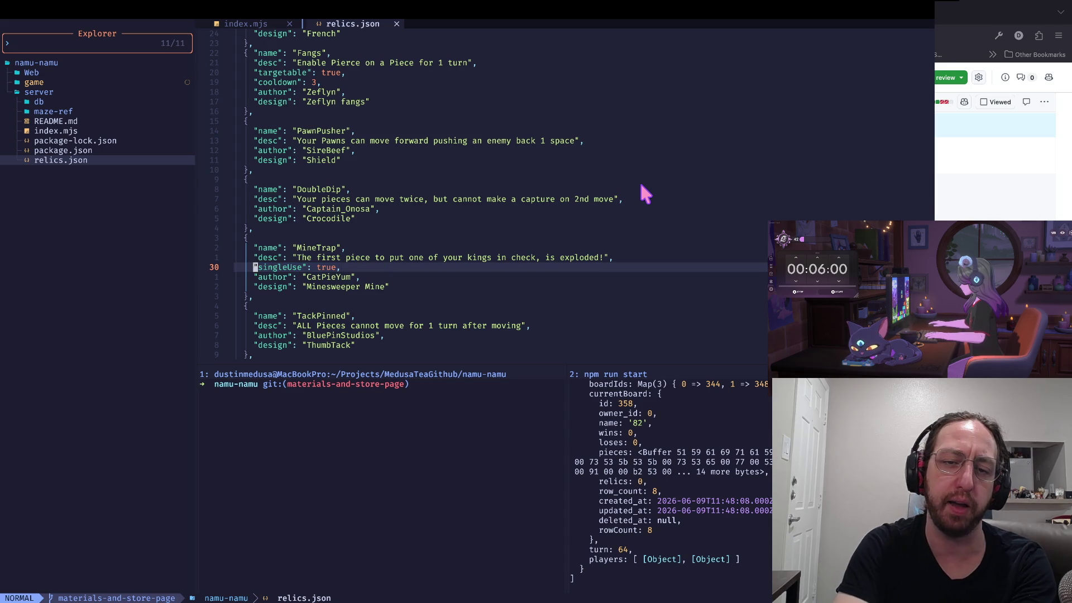
Recheck the singleUse and description lines, then return to the running game windows
{"action": "key", "text": "$"}
{"action": "key", "text": "0"}
{"action": "key", "text": "w"}
{"action": "key", "text": "w"}
{"action": "key", "text": "e"}
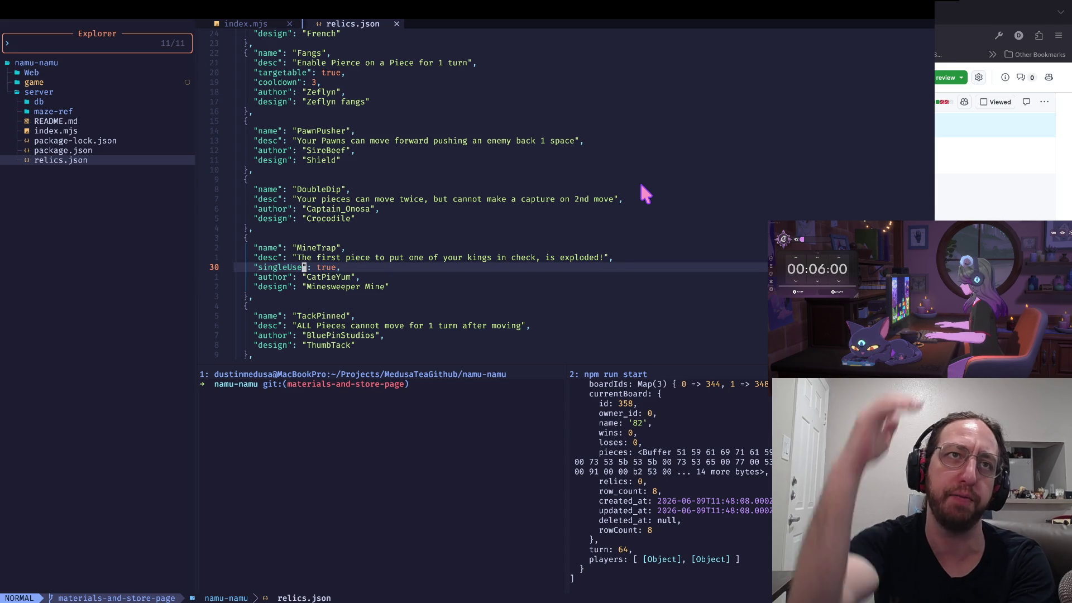
{"action": "key", "text": "k"}
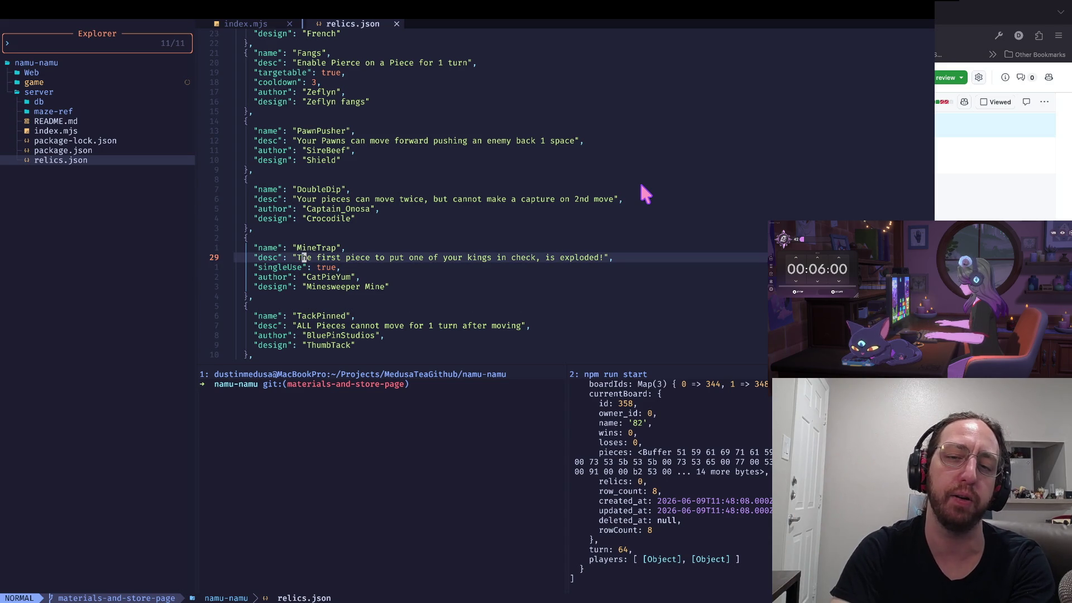
{"action": "key", "text": "w"}
{"action": "key", "text": "w"}
{"action": "key", "text": "w"}
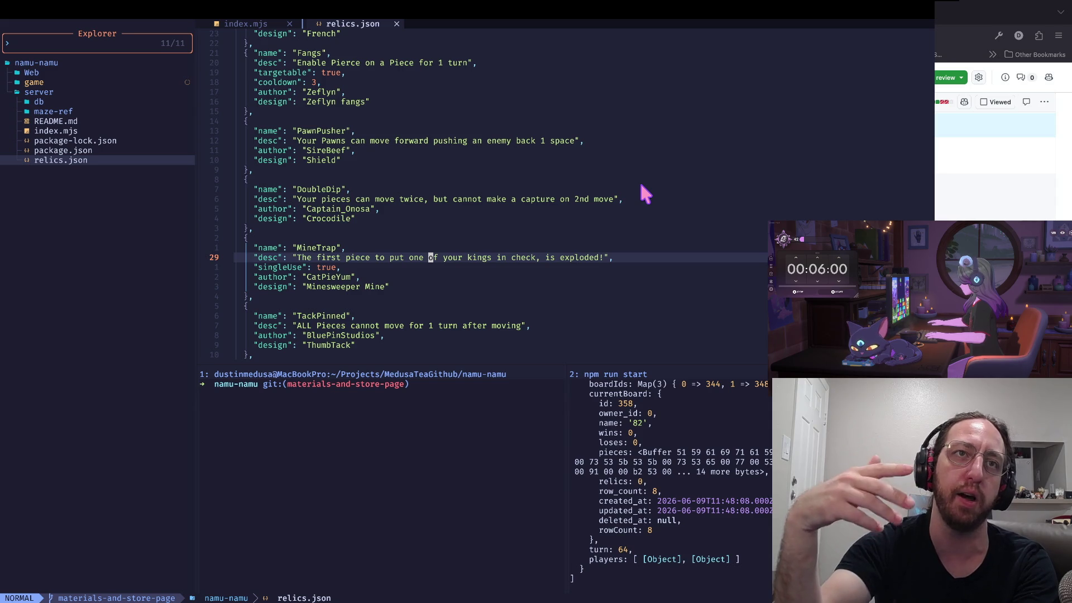
{"action": "key", "text": "j"}
{"action": "key", "text": "j"}
{"action": "key", "text": "j"}
{"action": "key", "text": "k"}
{"action": "key", "text": "k"}
{"action": "key", "text": "0"}
{"action": "key", "text": "w"}
{"action": "key", "text": "w"}
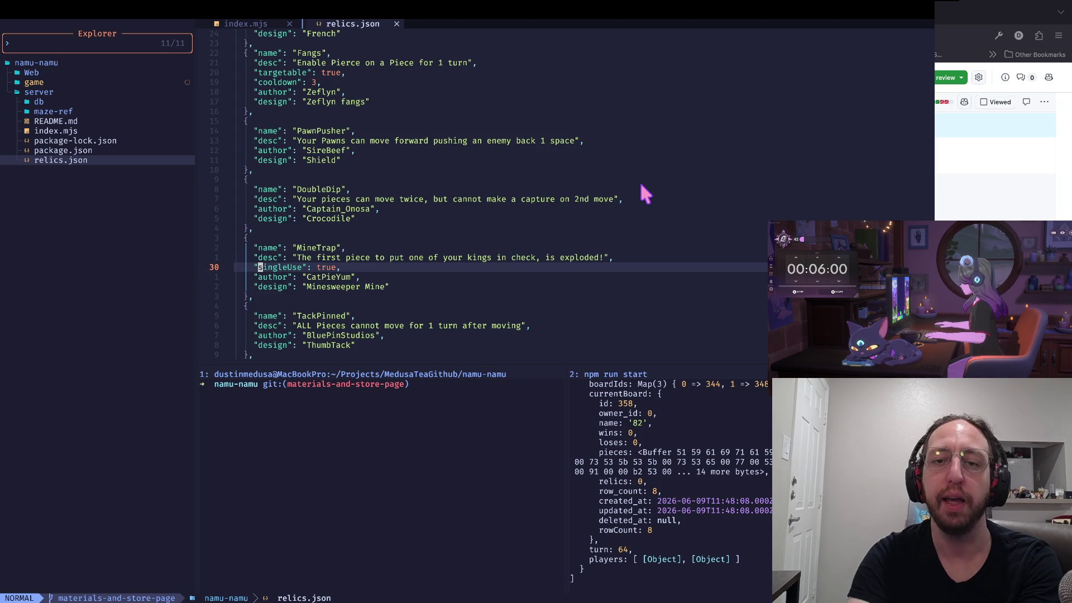
{"action": "key", "text": "super+Tab"}
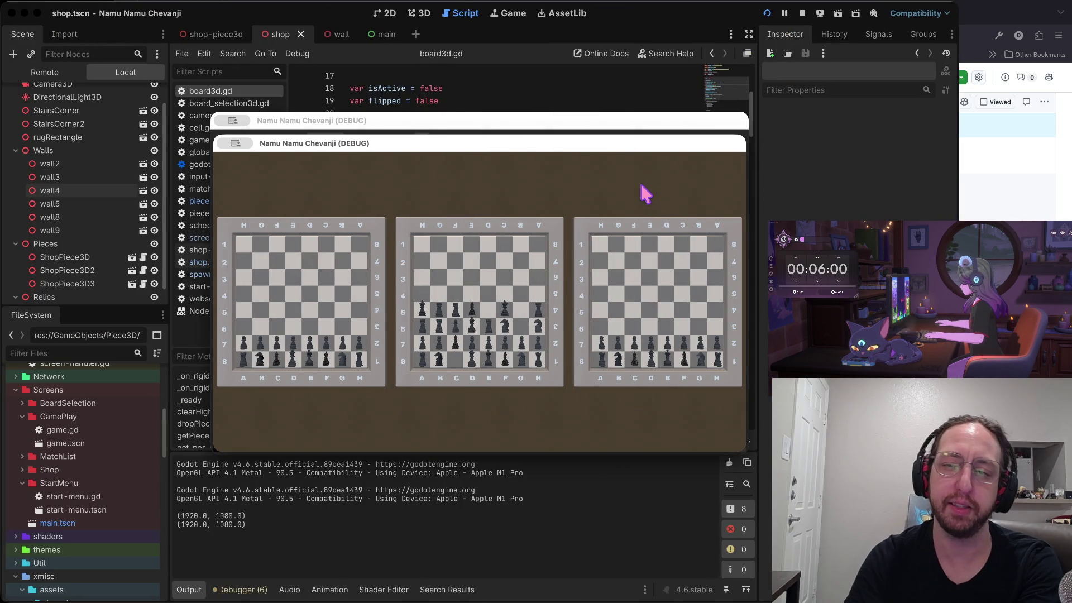
Visit the store's 3D shop, return to the match list, then stop the game and view the shop in 3D
{"action": "left_click", "coordinate": [557, 279]}
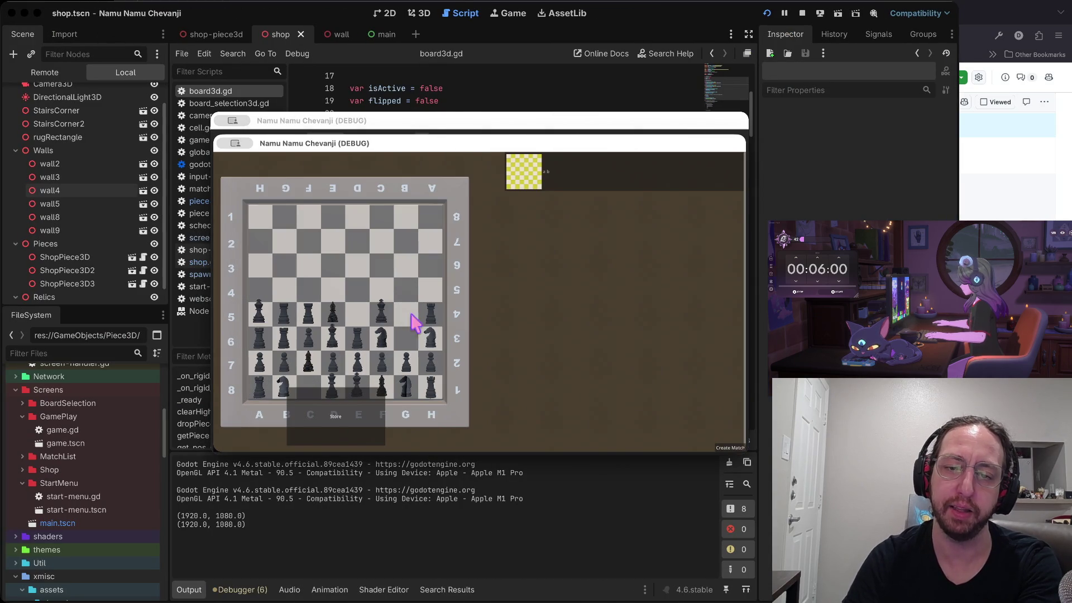
{"action": "left_click", "coordinate": [335, 423]}
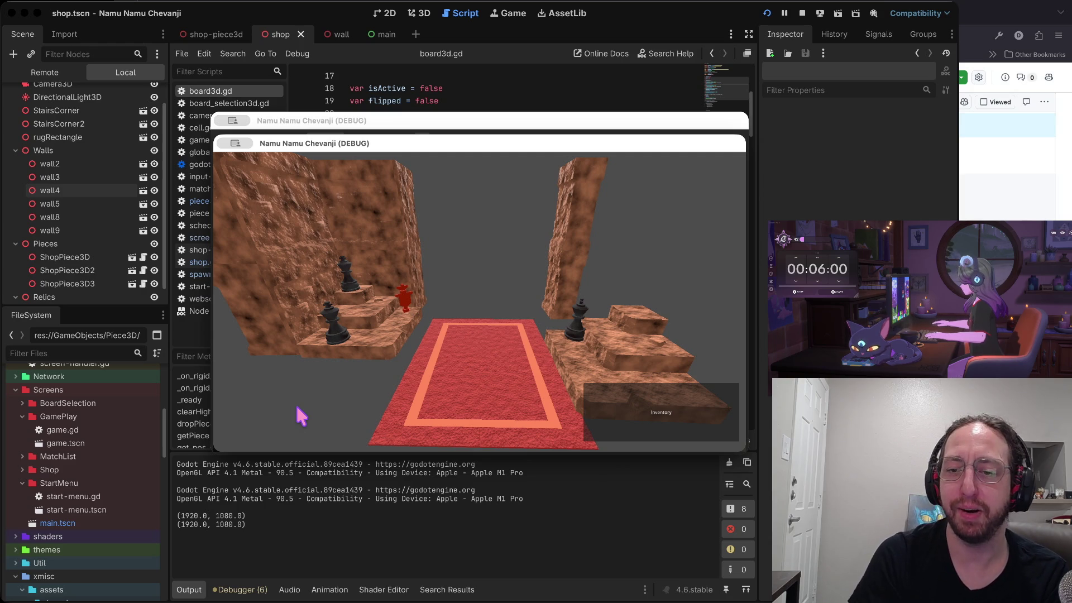
{"action": "left_click", "coordinate": [640, 410]}
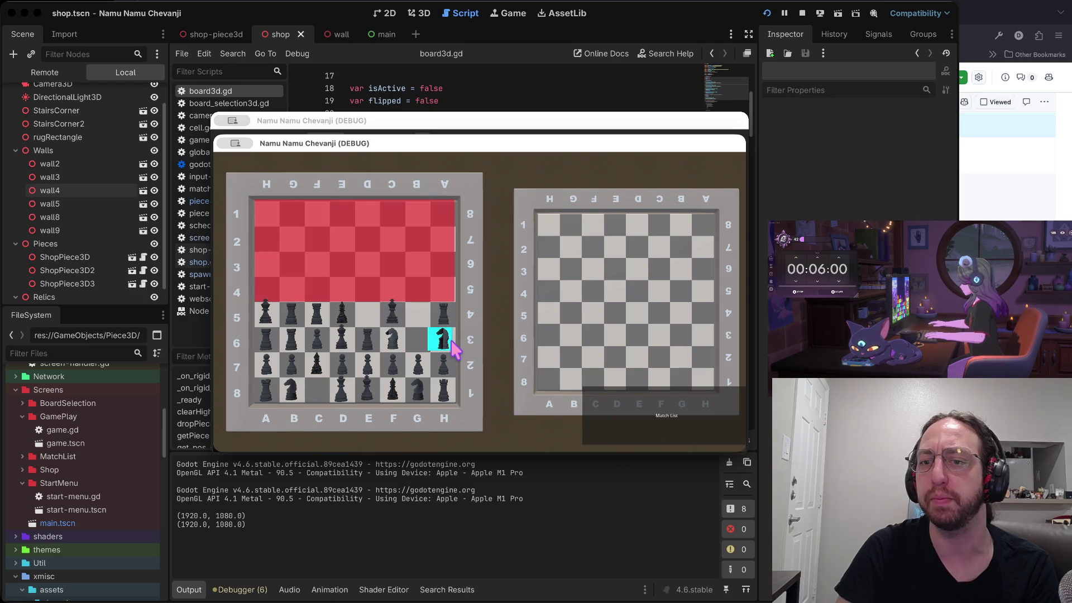
{"action": "left_click", "coordinate": [705, 430]}
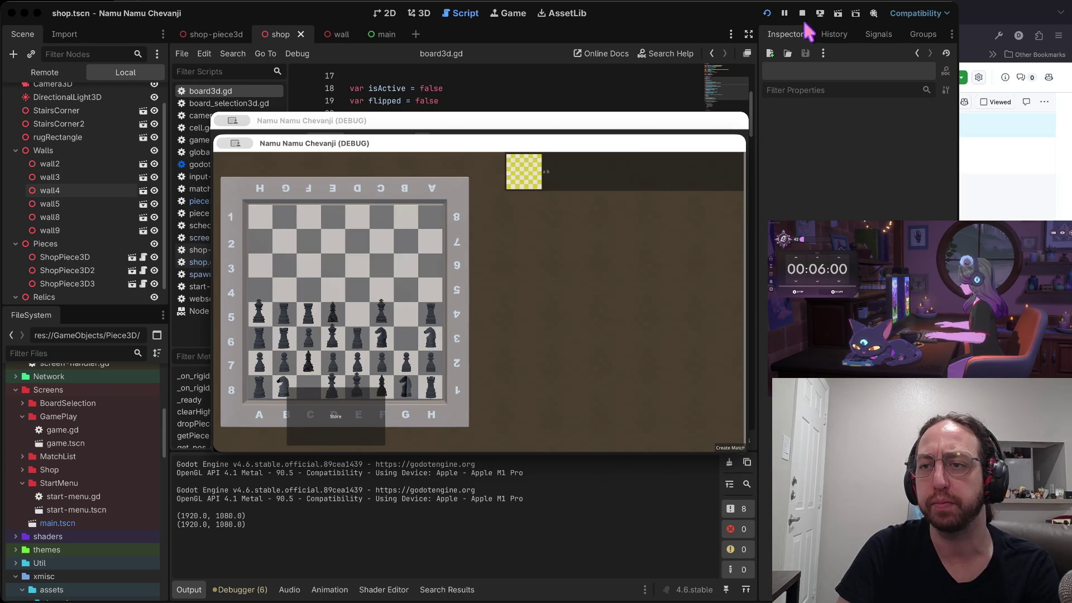
{"action": "left_click", "coordinate": [801, 13]}
{"action": "left_click", "coordinate": [421, 14]}
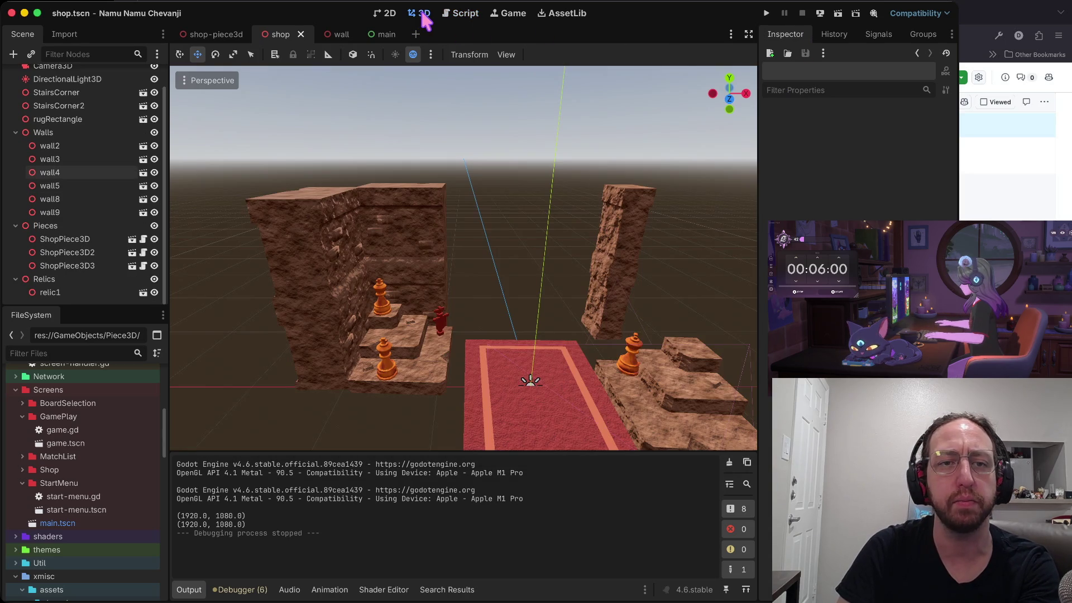
Expand the GamePiece3D folder and open the piece3d script and scene
{"action": "scroll", "coordinate": [88, 501], "scroll_direction": "up", "scroll_amount": 5}
{"action": "scroll", "coordinate": [88, 501], "scroll_direction": "up", "scroll_amount": 4}
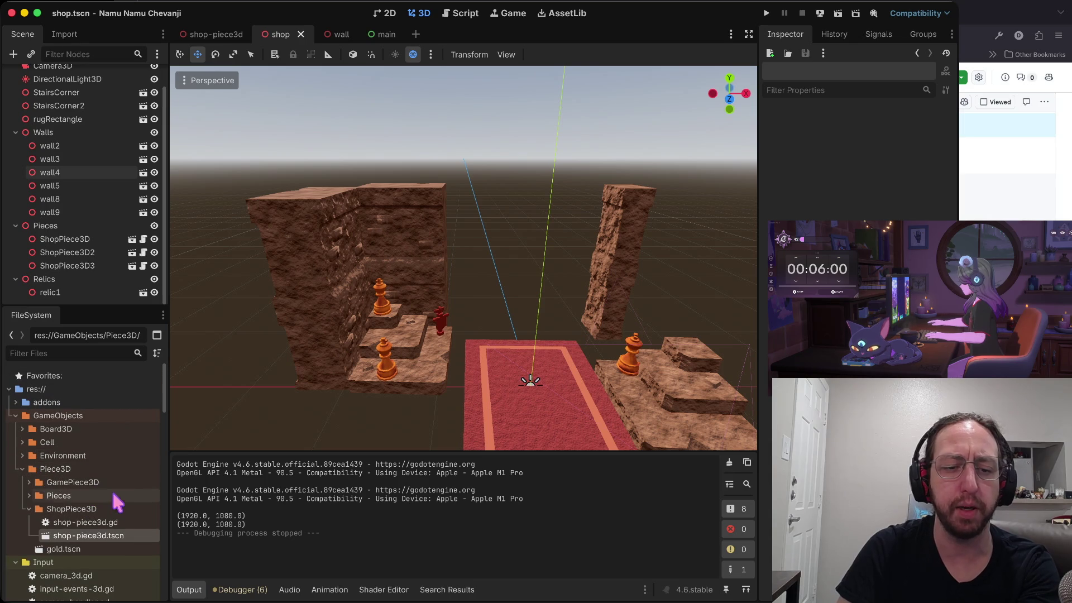
{"action": "left_click", "coordinate": [29, 482]}
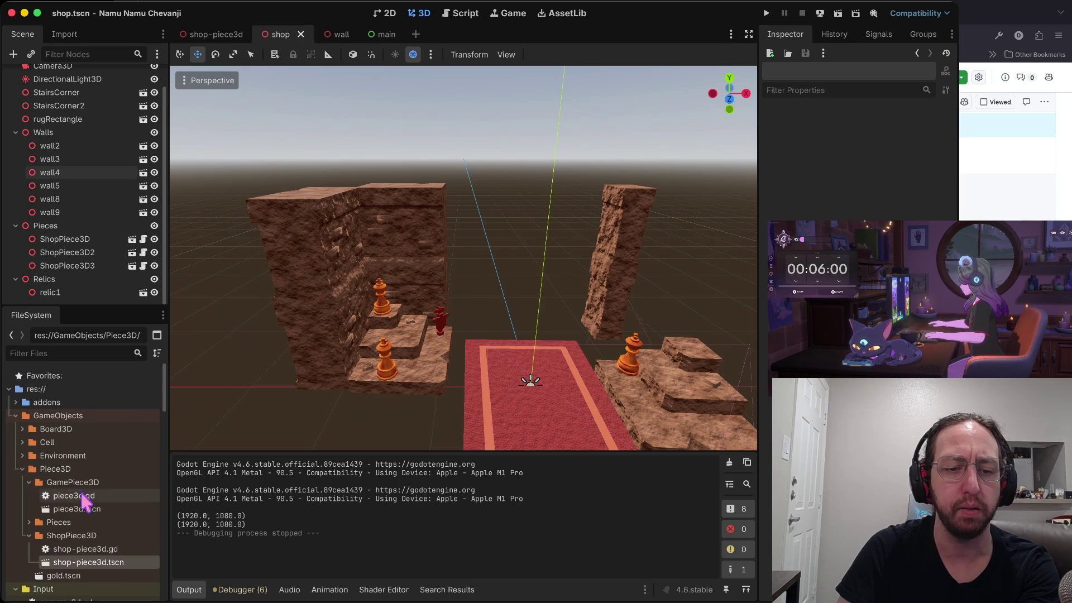
{"action": "double_click", "coordinate": [87, 496]}
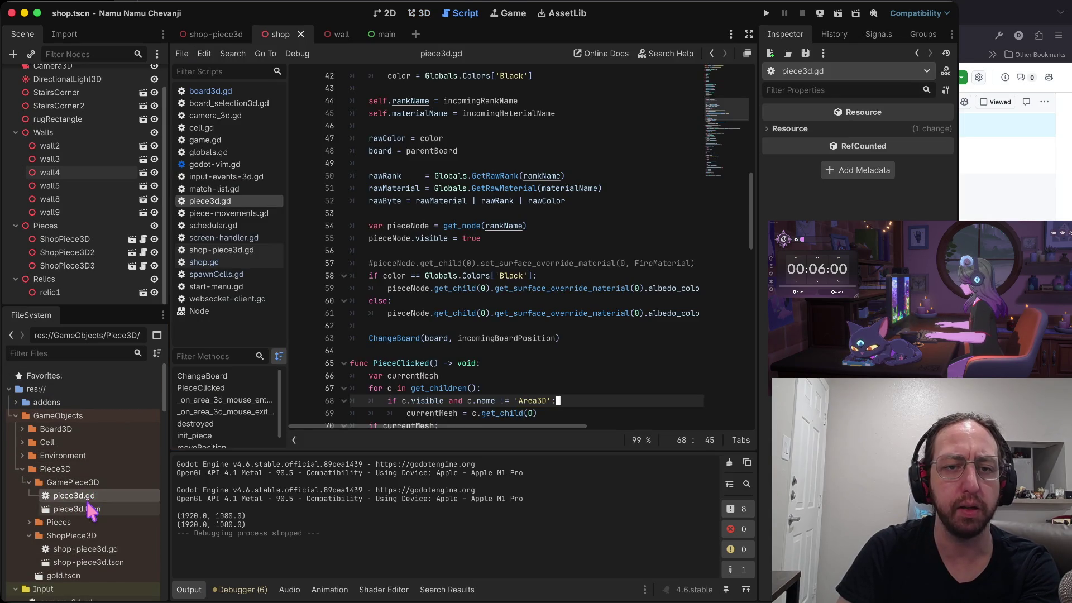
{"action": "double_click", "coordinate": [89, 509]}
Show the Knight in 3D, nudge it along X to 0.072, and open knight.tscn
{"action": "left_click", "coordinate": [159, 117]}
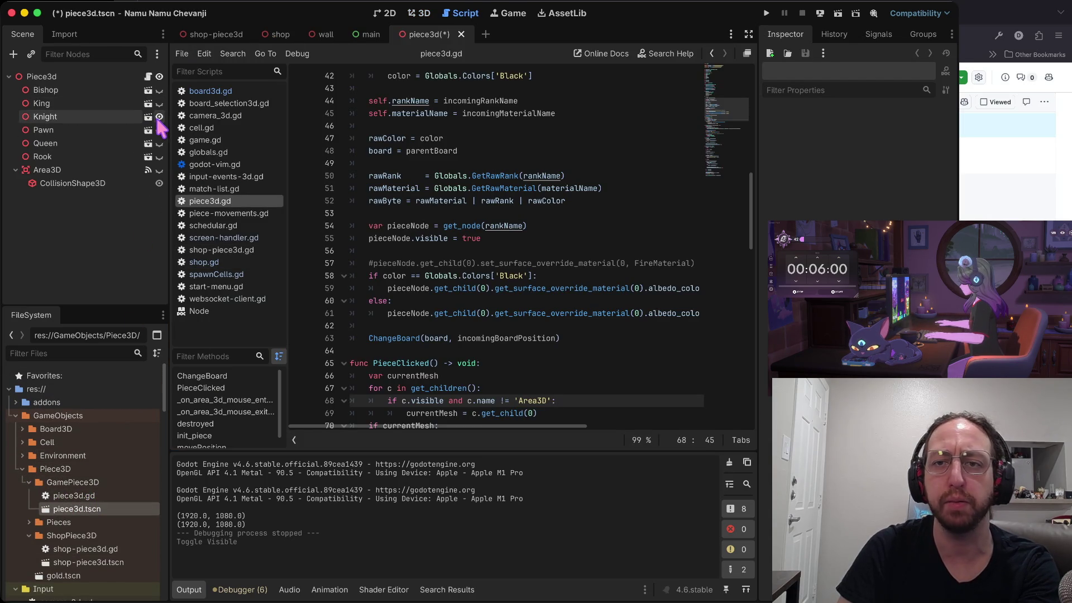
{"action": "left_click", "coordinate": [425, 13]}
{"action": "scroll", "coordinate": [531, 244], "scroll_direction": "up", "scroll_amount": 3}
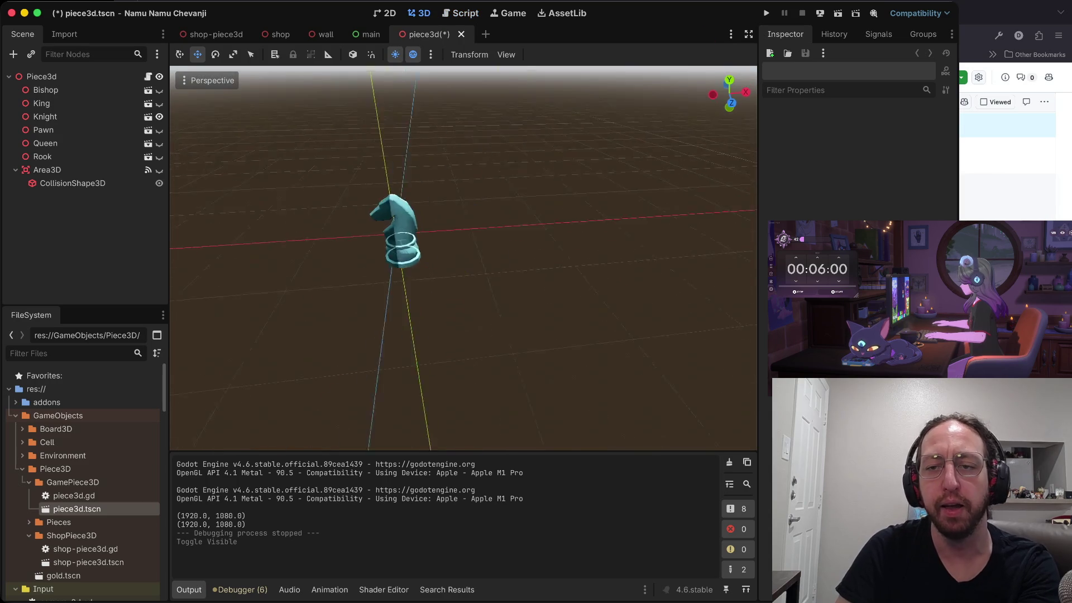
{"action": "scroll", "coordinate": [437, 284], "scroll_direction": "up", "scroll_amount": 3}
{"action": "scroll", "coordinate": [437, 283], "scroll_direction": "down", "scroll_amount": 2}
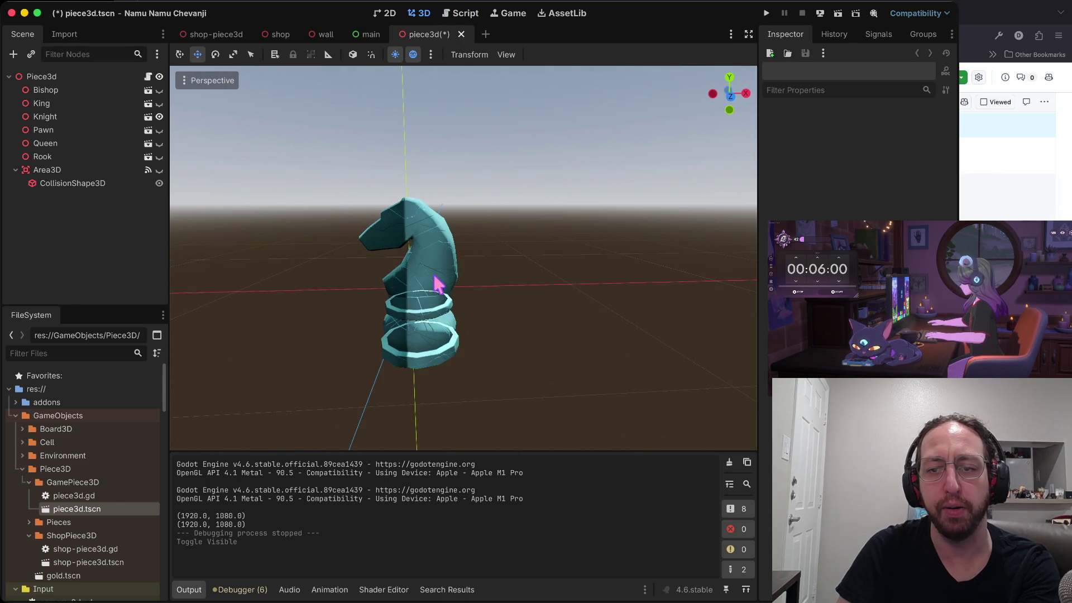
{"action": "left_click", "coordinate": [437, 283]}
{"action": "mouse_move", "coordinate": [483, 376]}
{"action": "left_mouse_down"}
{"action": "mouse_move", "coordinate": [533, 371]}
{"action": "mouse_move", "coordinate": [435, 376]}
{"action": "mouse_move", "coordinate": [550, 375]}
{"action": "mouse_move", "coordinate": [494, 375]}
{"action": "left_mouse_up"}
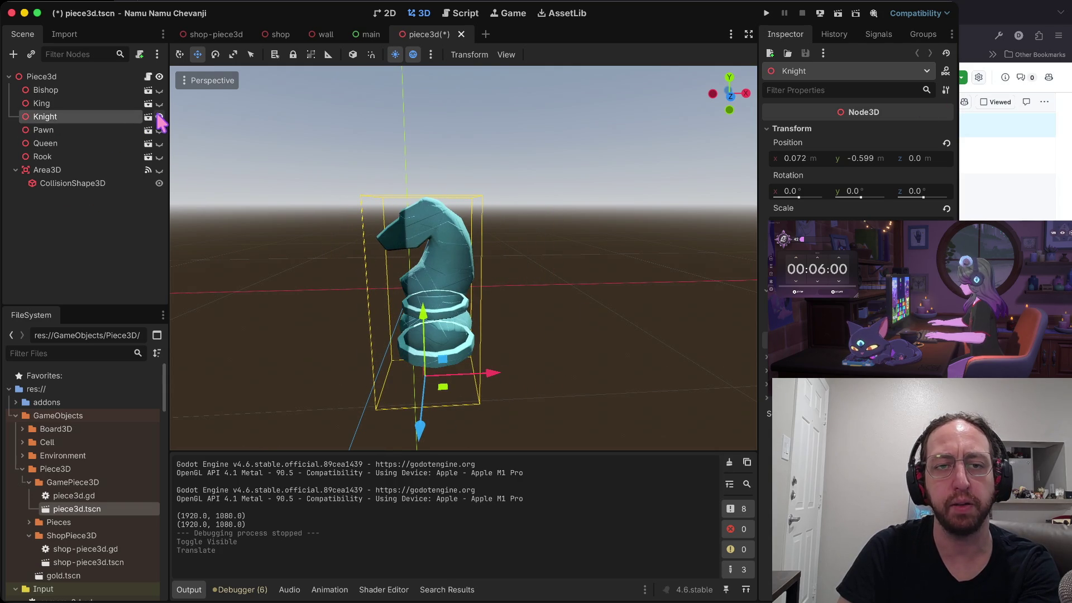
{"action": "left_click", "coordinate": [148, 117]}
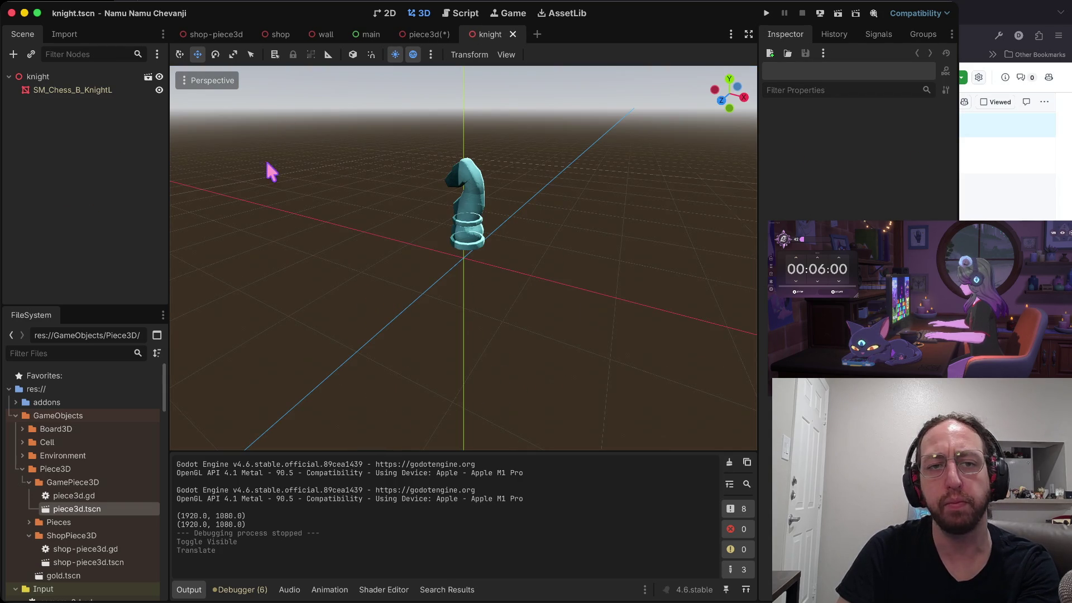
Inspect SM_Chess_B_KnightL's Surface Material Override, trial-move it along X, then undo the moves
{"action": "left_click", "coordinate": [103, 93]}
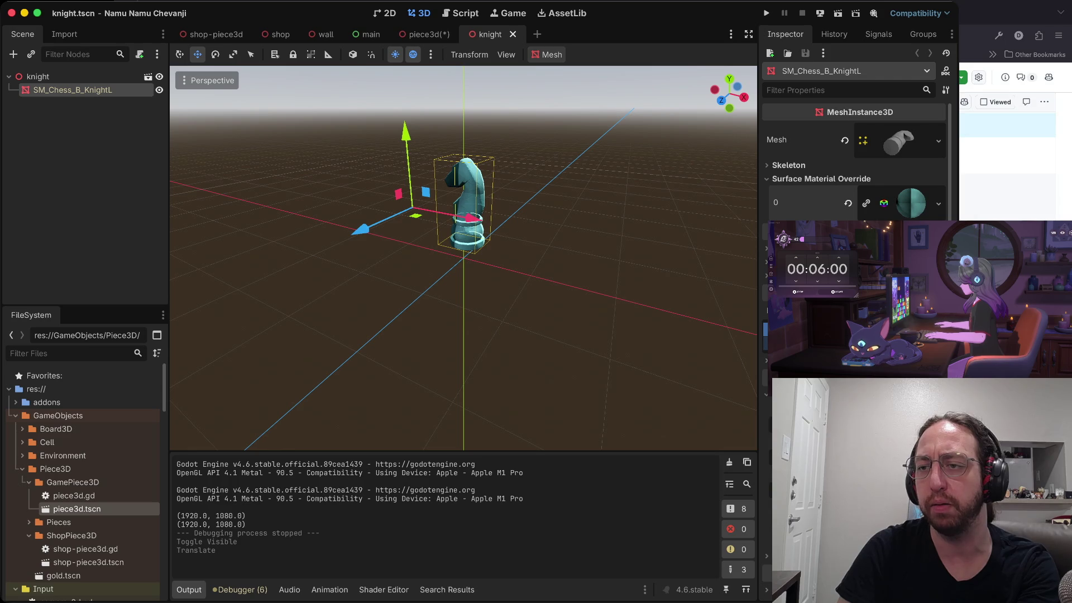
{"action": "left_click", "coordinate": [804, 202]}
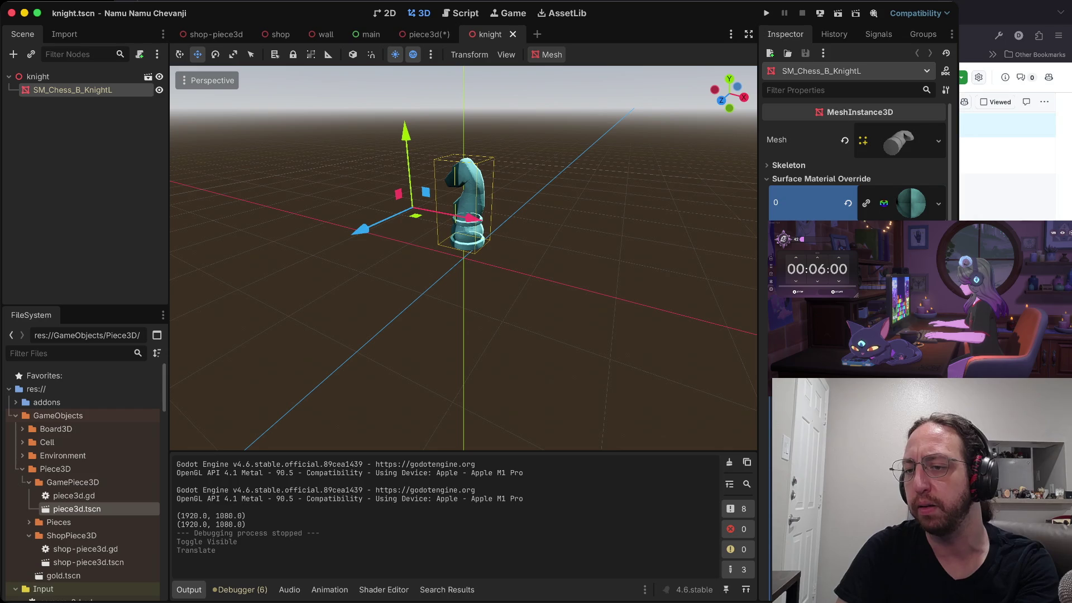
{"action": "scroll", "coordinate": [854, 162], "scroll_direction": "down", "scroll_amount": 10}
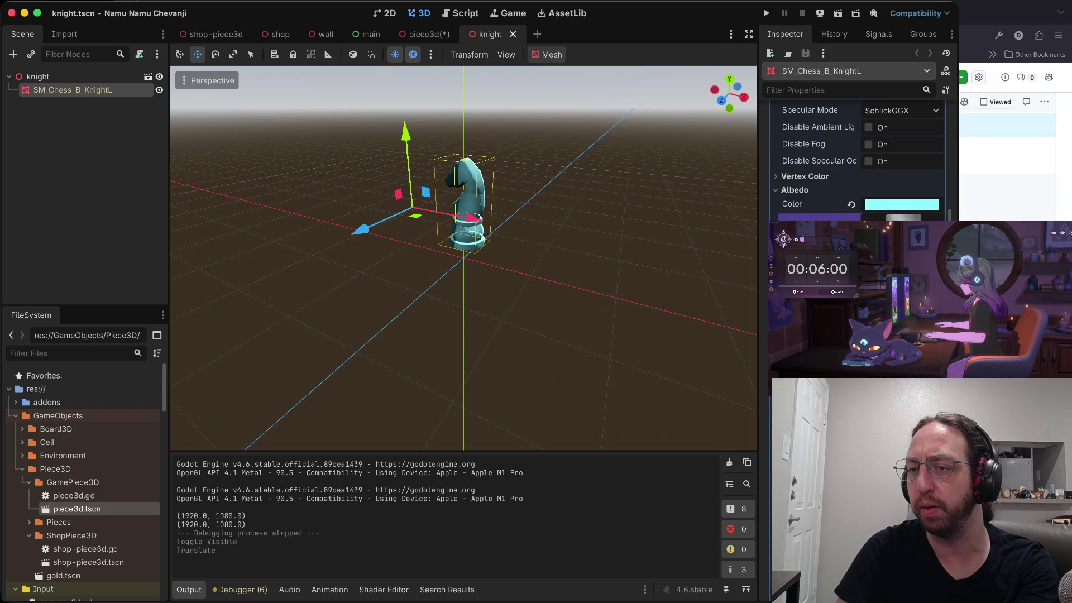
{"action": "mouse_move", "coordinate": [471, 218]}
{"action": "left_mouse_down"}
{"action": "mouse_move", "coordinate": [511, 235]}
{"action": "mouse_move", "coordinate": [500, 234]}
{"action": "mouse_move", "coordinate": [522, 232]}
{"action": "left_mouse_up"}
{"action": "key", "text": "super+z"}
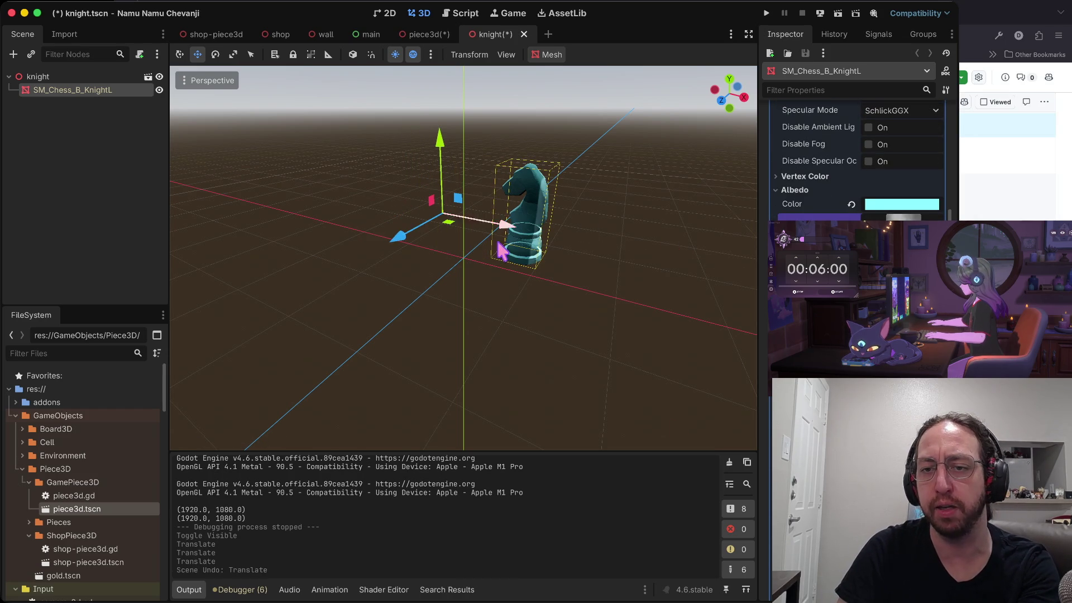
{"action": "key", "text": "super+z"}
{"action": "key", "text": "f"}
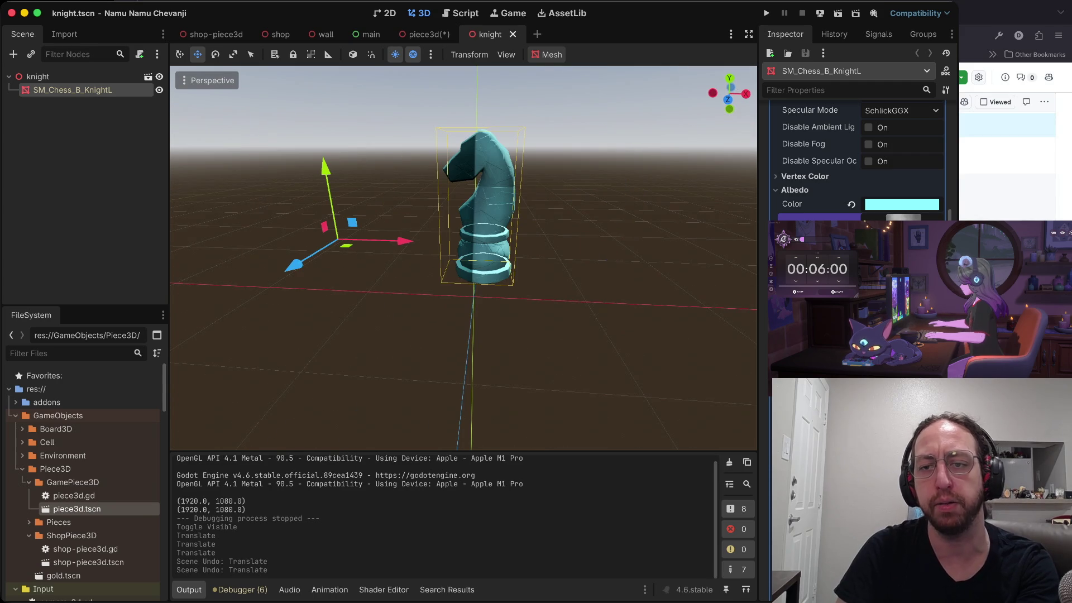
{"action": "left_click", "coordinate": [589, 188]}
Centre the view on the knight mesh, then save the piece3d scene
{"action": "scroll", "coordinate": [590, 188], "scroll_direction": "up", "scroll_amount": 5}
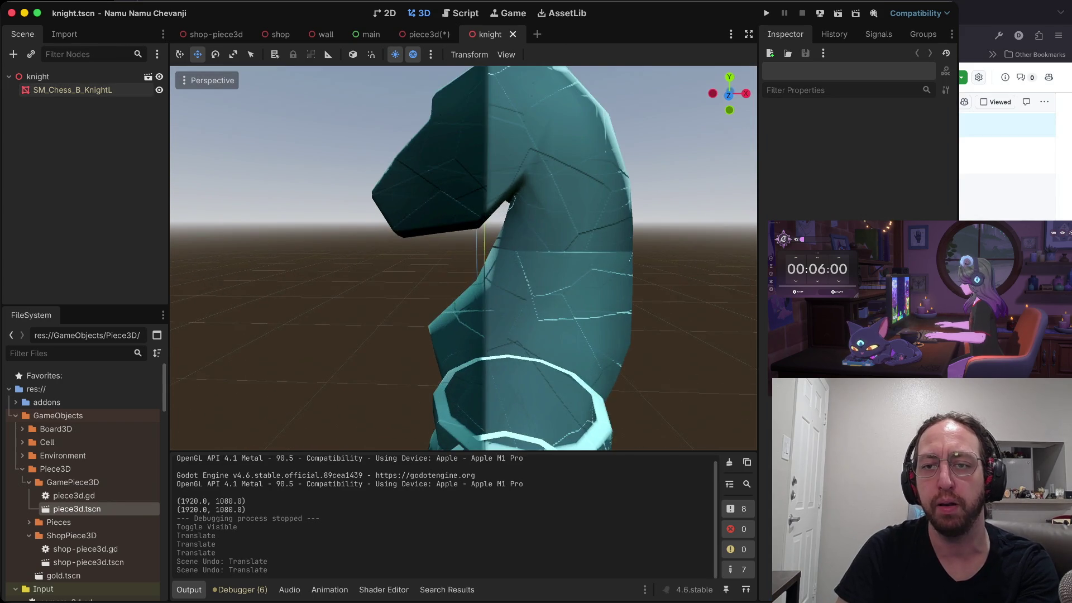
{"action": "scroll", "coordinate": [592, 198], "scroll_direction": "down", "scroll_amount": 5}
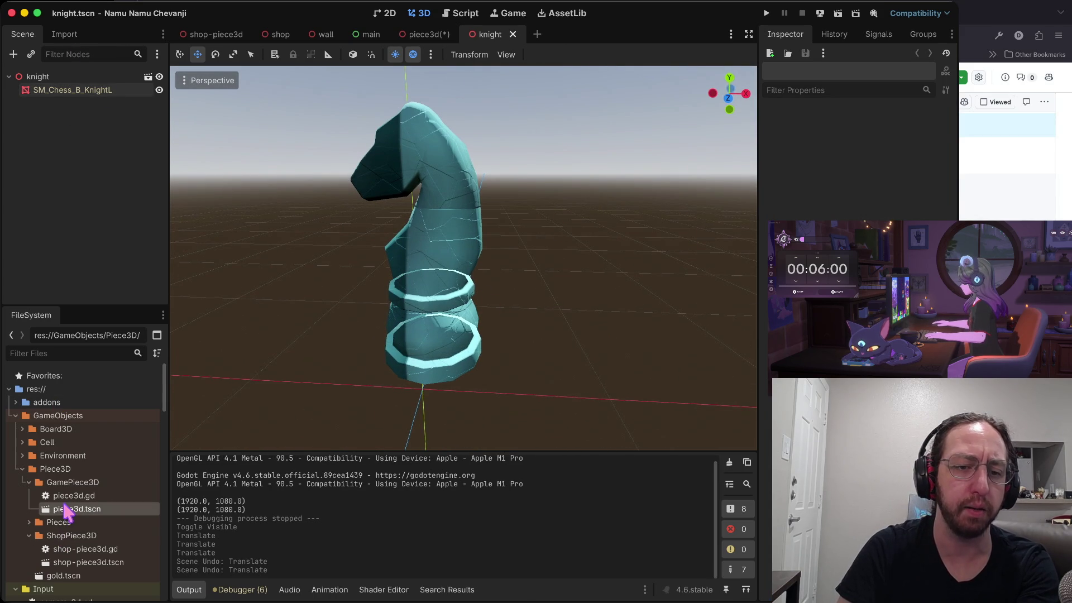
{"action": "scroll", "coordinate": [106, 511], "scroll_direction": "down", "scroll_amount": 4}
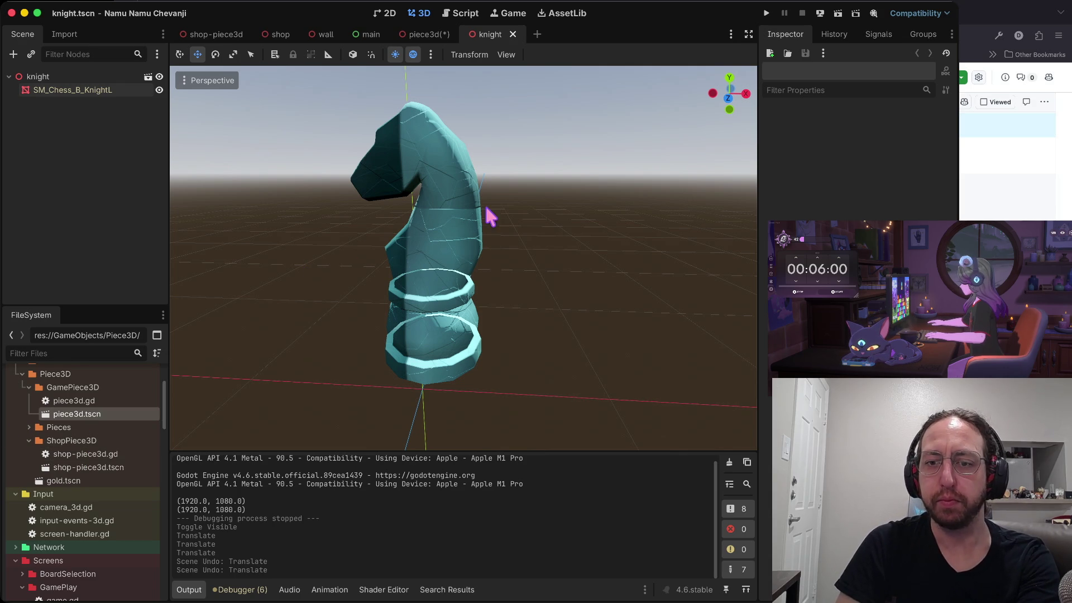
{"action": "key", "text": "f"}
{"action": "scroll", "coordinate": [463, 257], "scroll_direction": "right", "scroll_amount": 5}
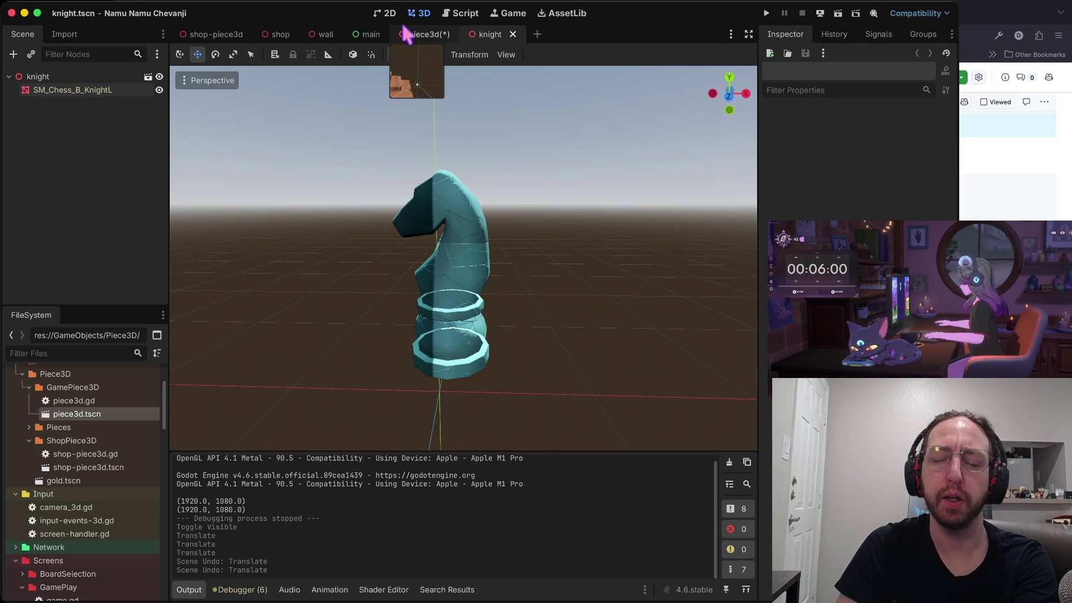
{"action": "left_click", "coordinate": [433, 38]}
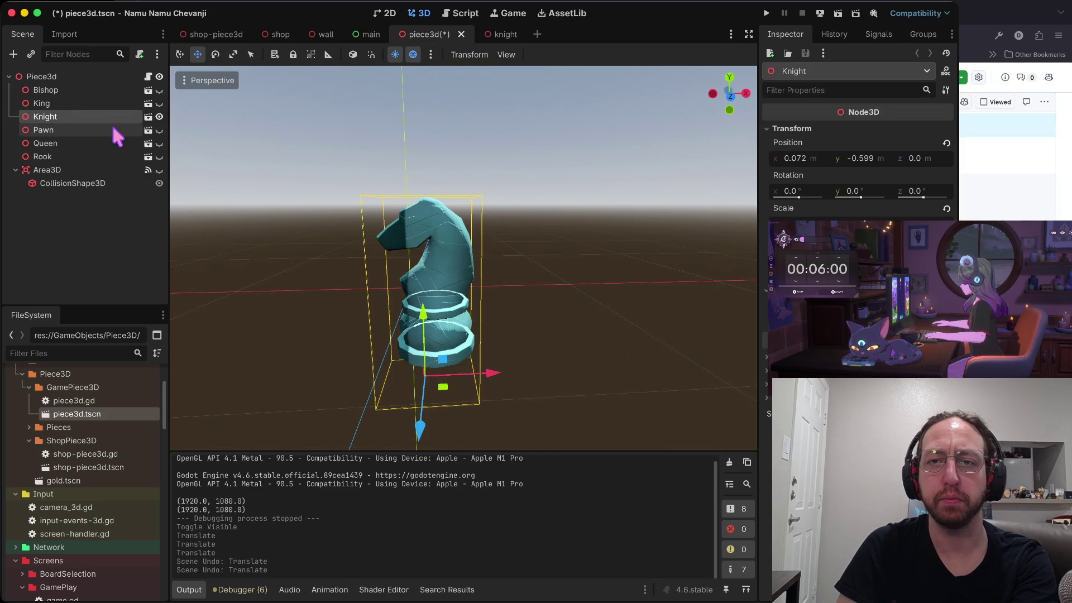
{"action": "key", "text": "ctrl+s"}
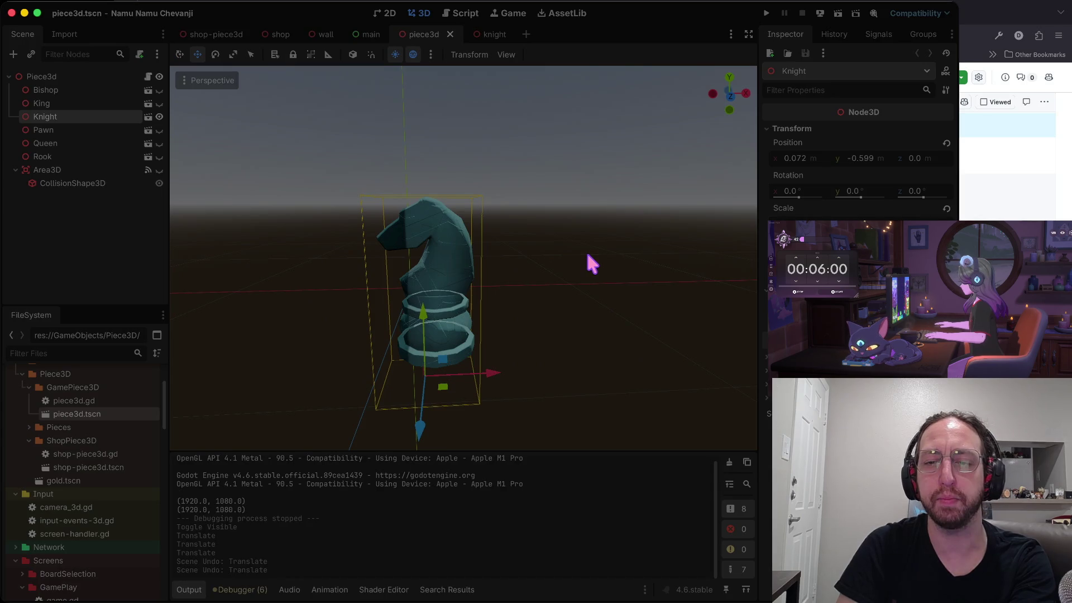
{"action": "key", "text": "super+Tab"}
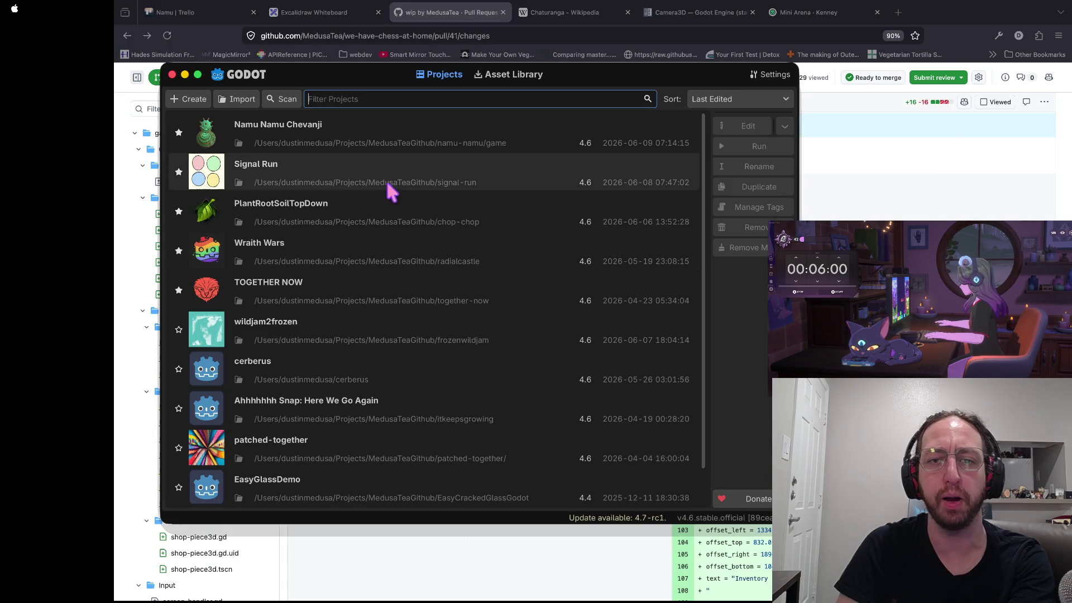
Open and run the PlantRootSoilTopDown project, then grow three plants across the soil in the game window
{"action": "double_click", "coordinate": [393, 207]}
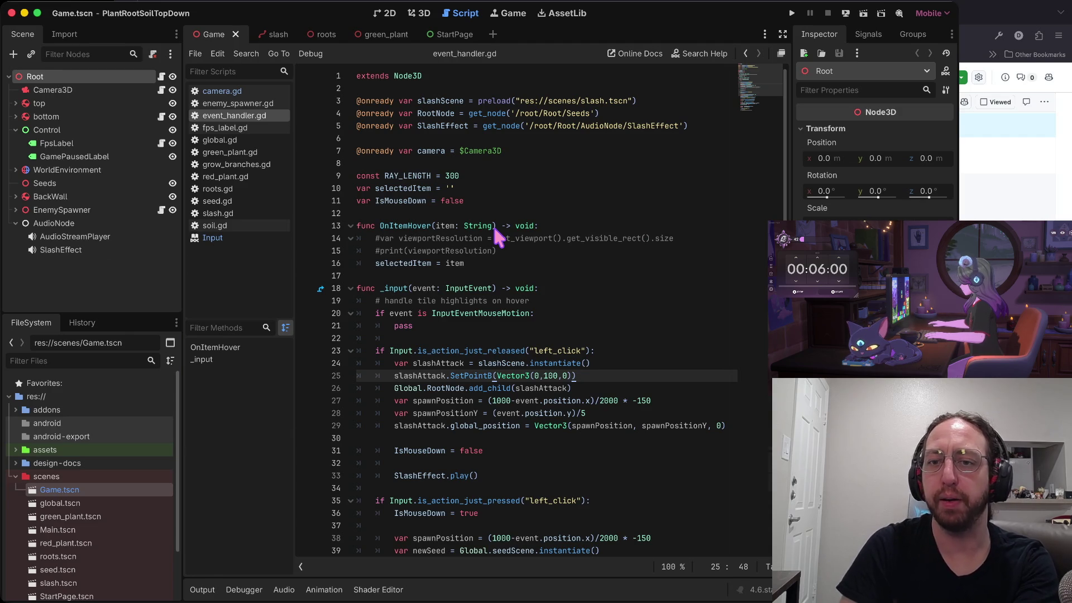
{"action": "key", "text": "super+b"}
{"action": "left_click", "coordinate": [329, 340]}
{"action": "left_click", "coordinate": [466, 336]}
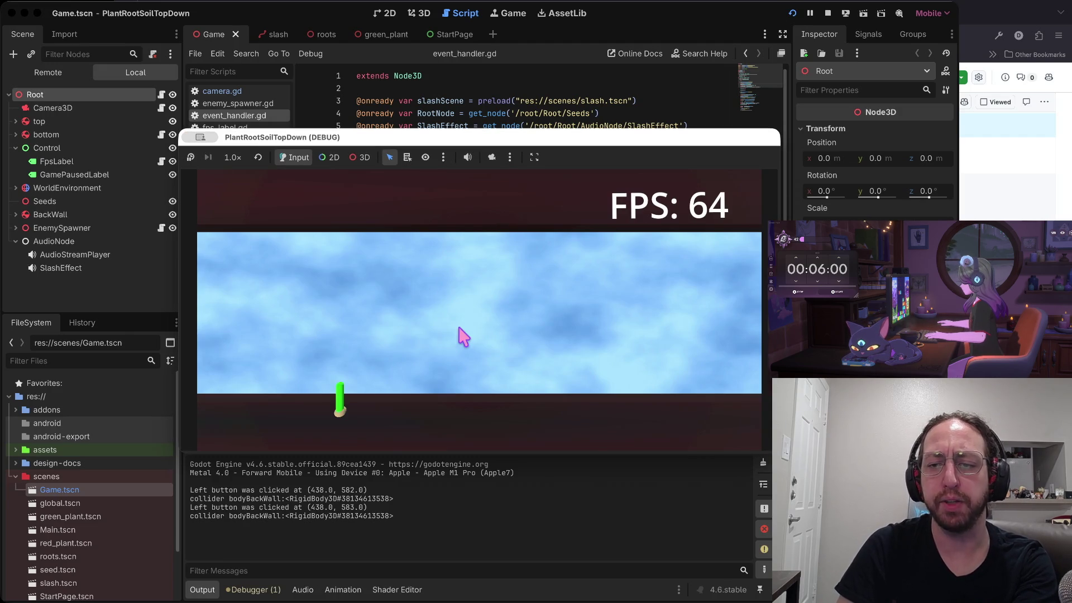
{"action": "left_click", "coordinate": [625, 343]}
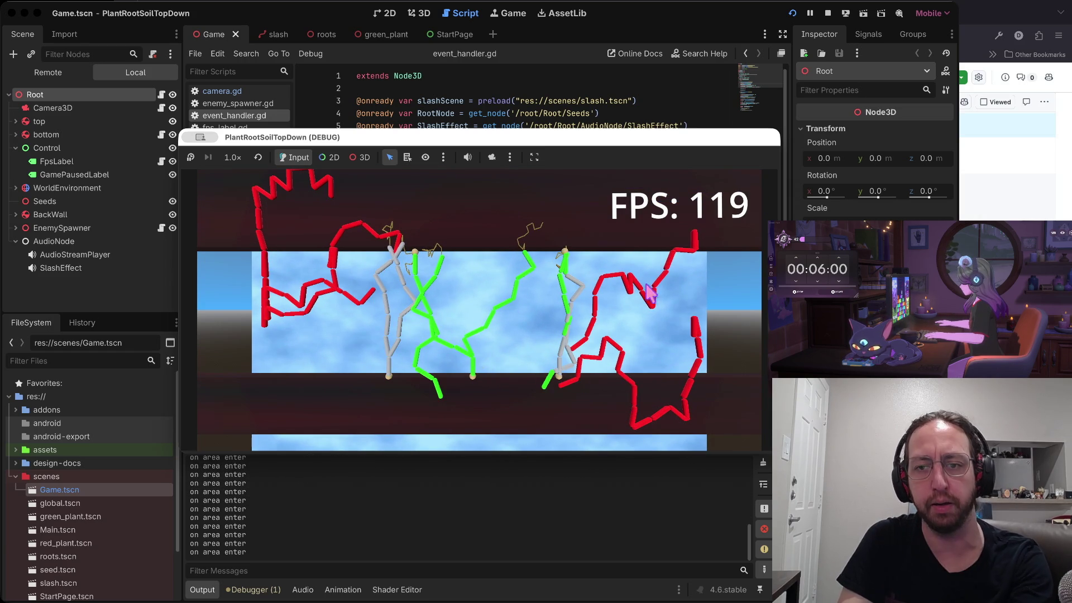
{"action": "left_click", "coordinate": [506, 339]}
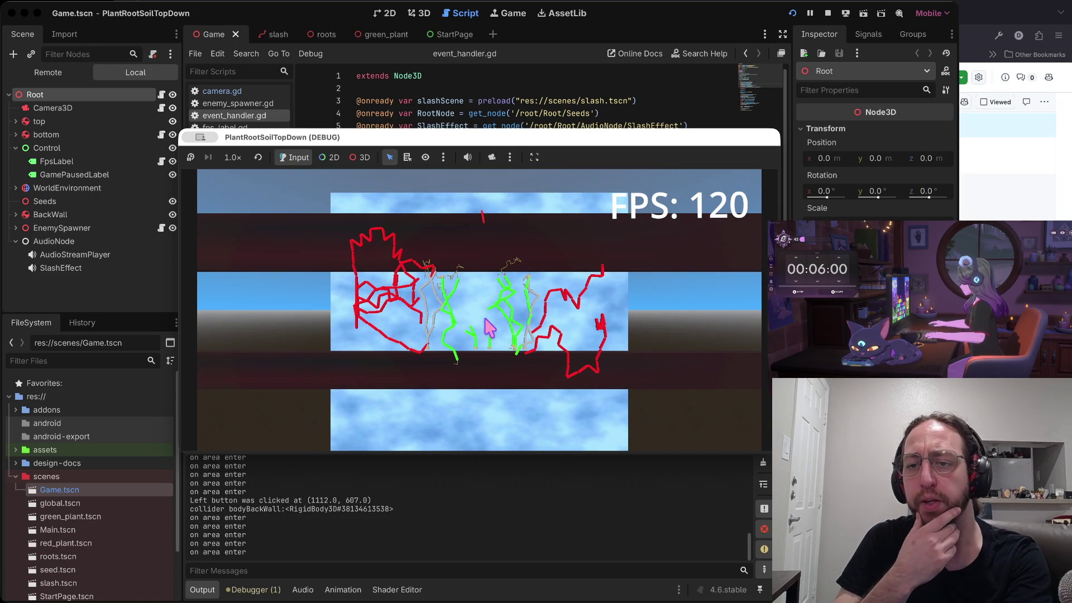
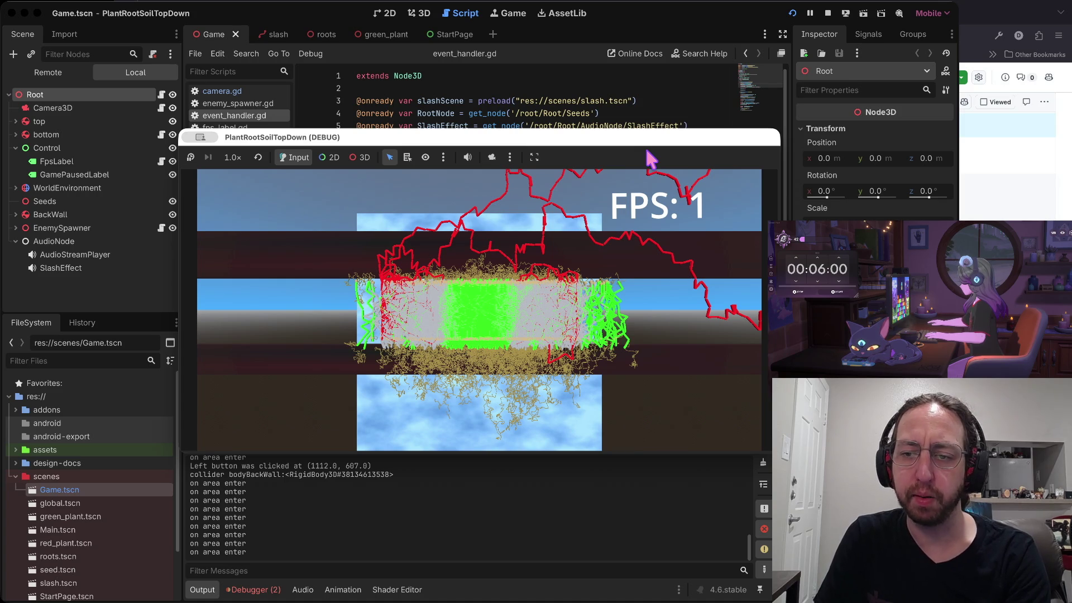
Test two click attacks in the running PlantRootSoilTopDown game, then stop it
{"action": "left_click", "coordinate": [650, 302]}
{"action": "left_click", "coordinate": [651, 301]}
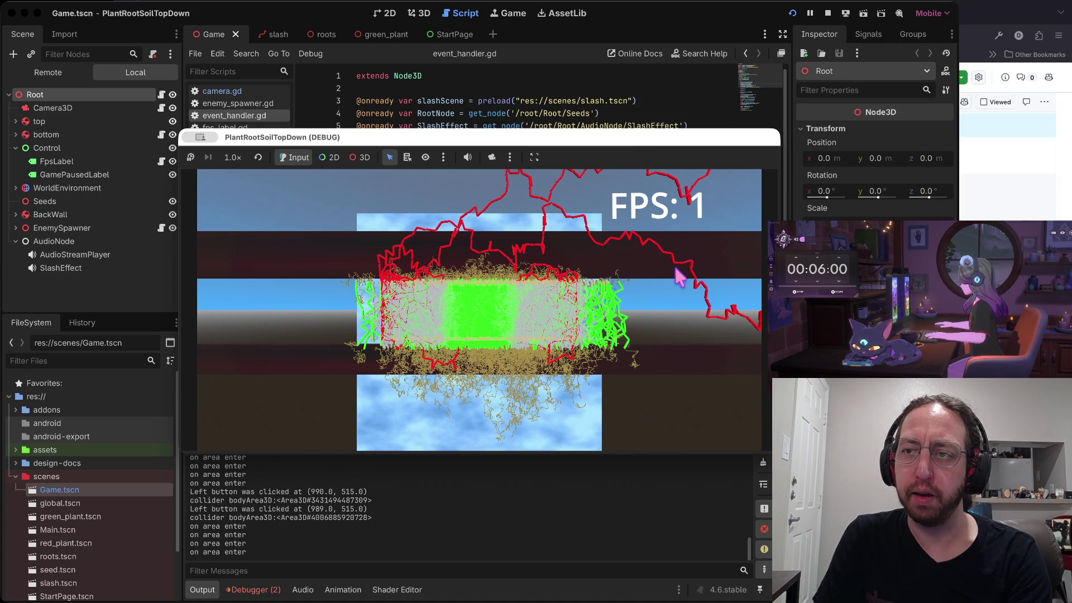
{"action": "left_click", "coordinate": [828, 12]}
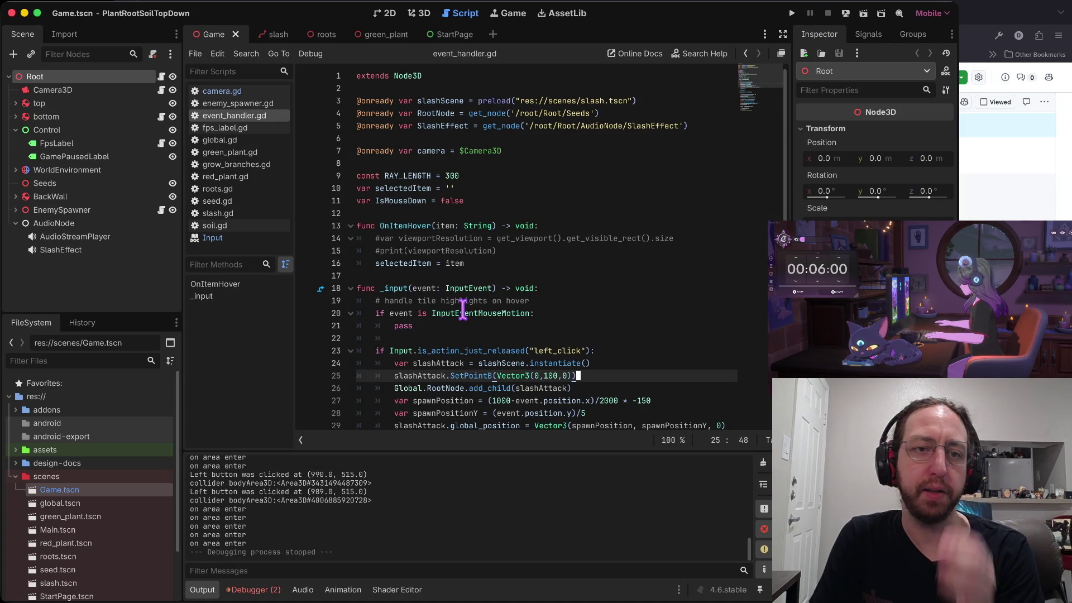
Close the InputEvent documentation popup in event_handler.gd and show the debugger output
{"action": "mouse_move", "coordinate": [476, 285]}
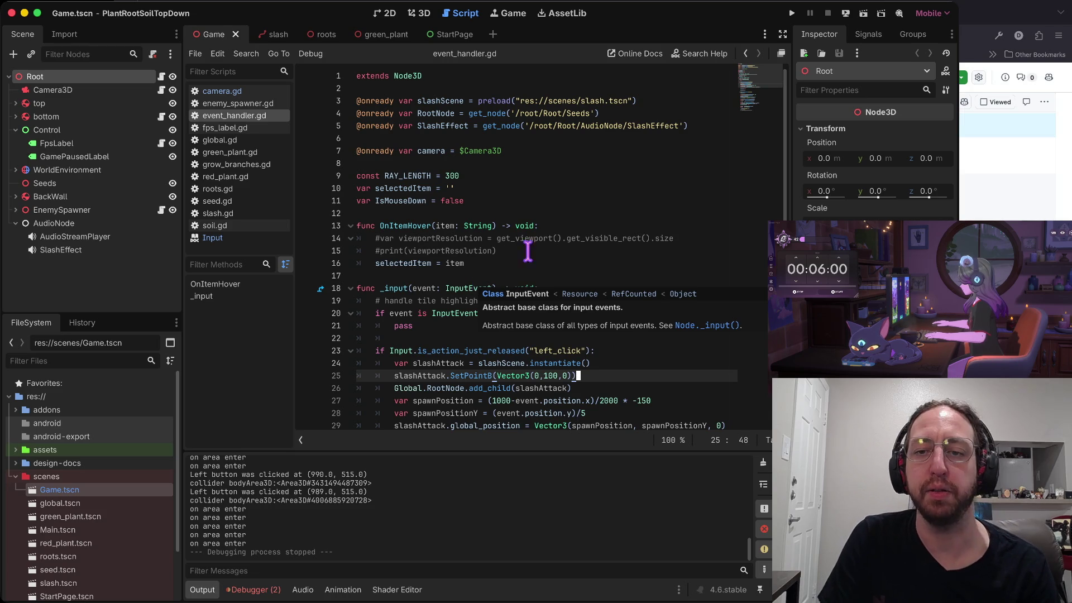
{"action": "left_click", "coordinate": [552, 250]}
{"action": "left_click", "coordinate": [523, 288]}
{"action": "left_click", "coordinate": [511, 276]}
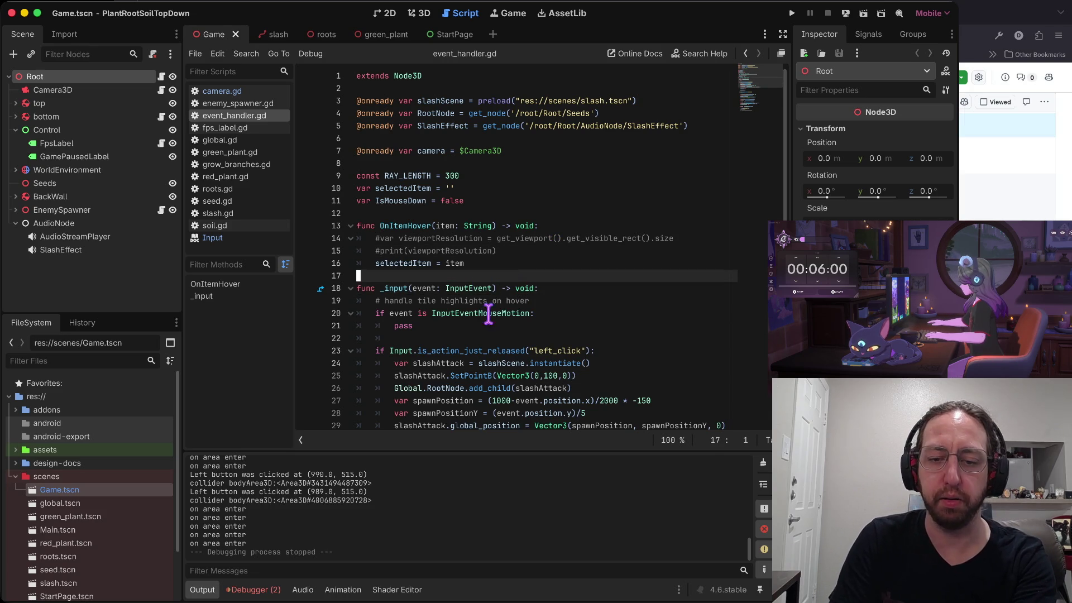
{"action": "left_click", "coordinate": [254, 589]}
{"action": "scroll", "coordinate": [94, 479], "scroll_direction": "down", "scroll_amount": 3}
{"action": "scroll", "coordinate": [94, 478], "scroll_direction": "up", "scroll_amount": 3}
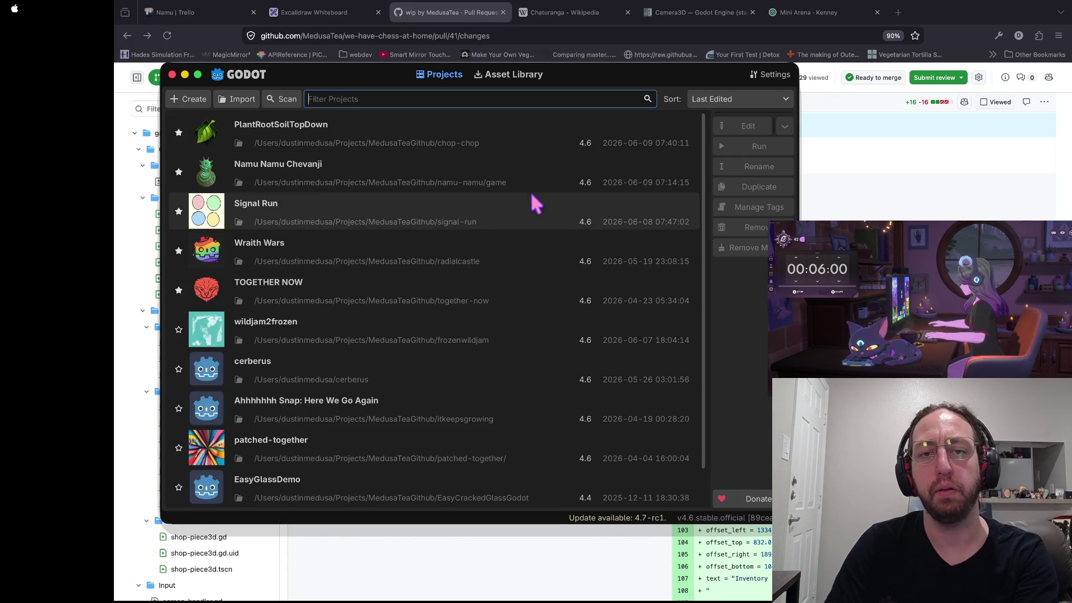
Open the Namu Namu Chevanji project from the Project Manager list
{"action": "double_click", "coordinate": [404, 168]}
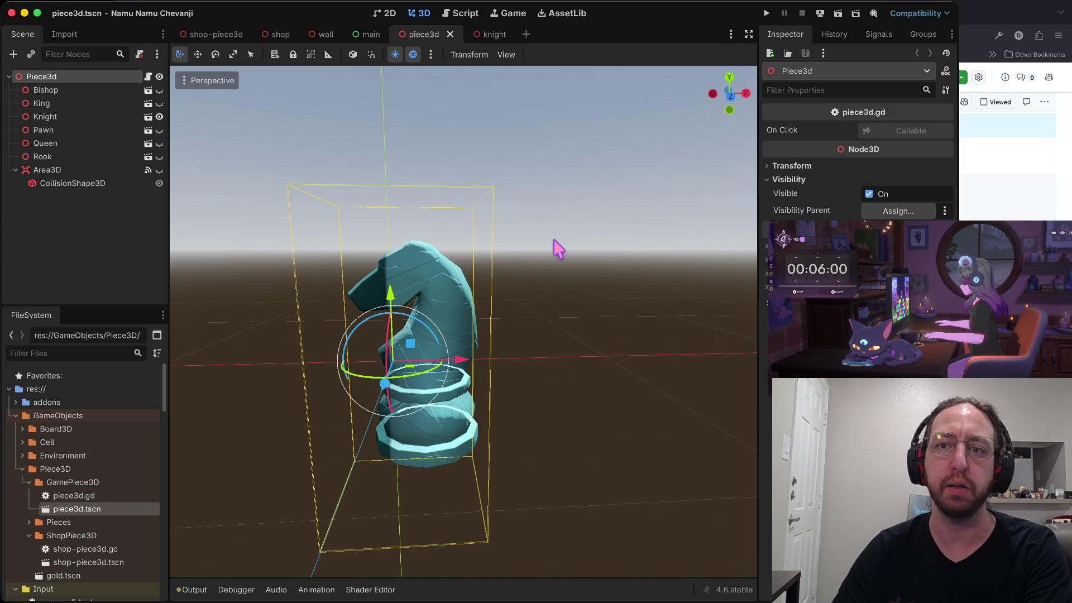
Run the project and start play from the title screen with username 'a'
{"action": "key", "text": "super+b"}
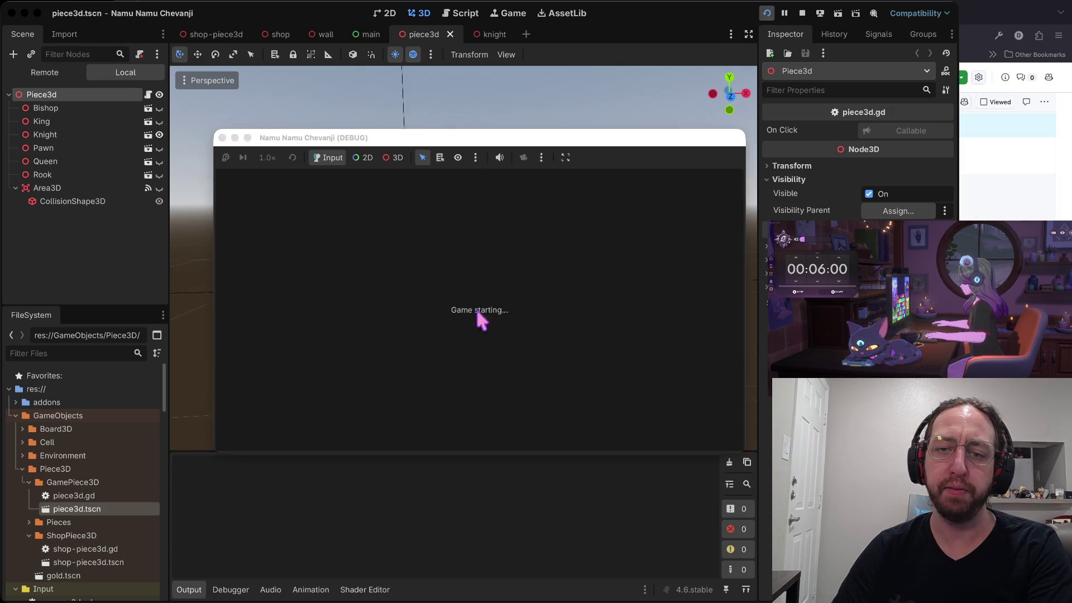
{"action": "left_click", "coordinate": [377, 406]}
{"action": "type", "text": "a"}
{"action": "left_click", "coordinate": [363, 357]}
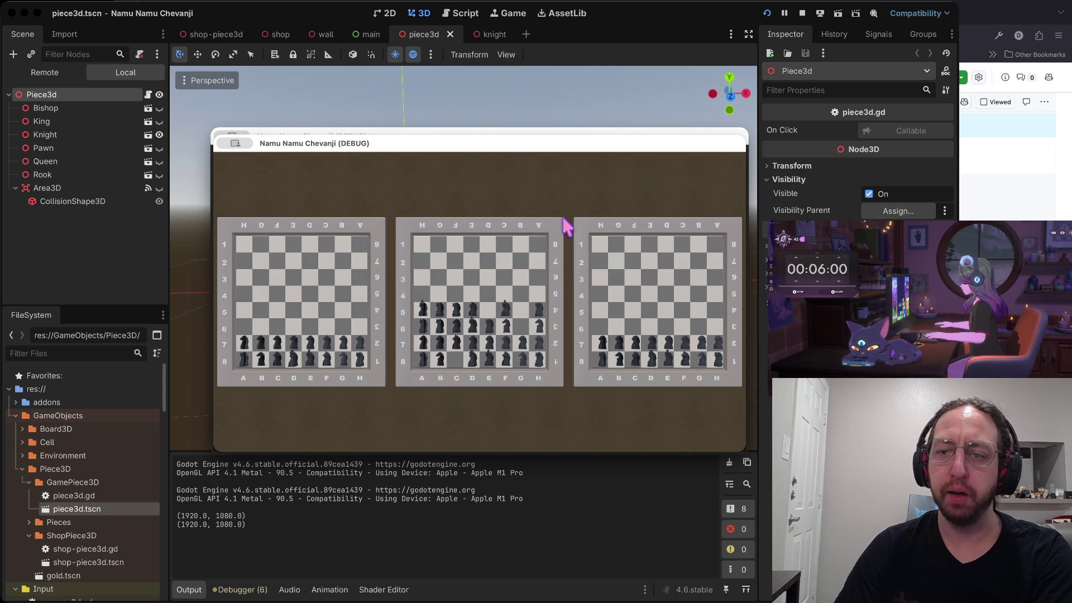
Choose the middle chess board, enter the 3D shop, then stop the game
{"action": "left_click", "coordinate": [560, 252]}
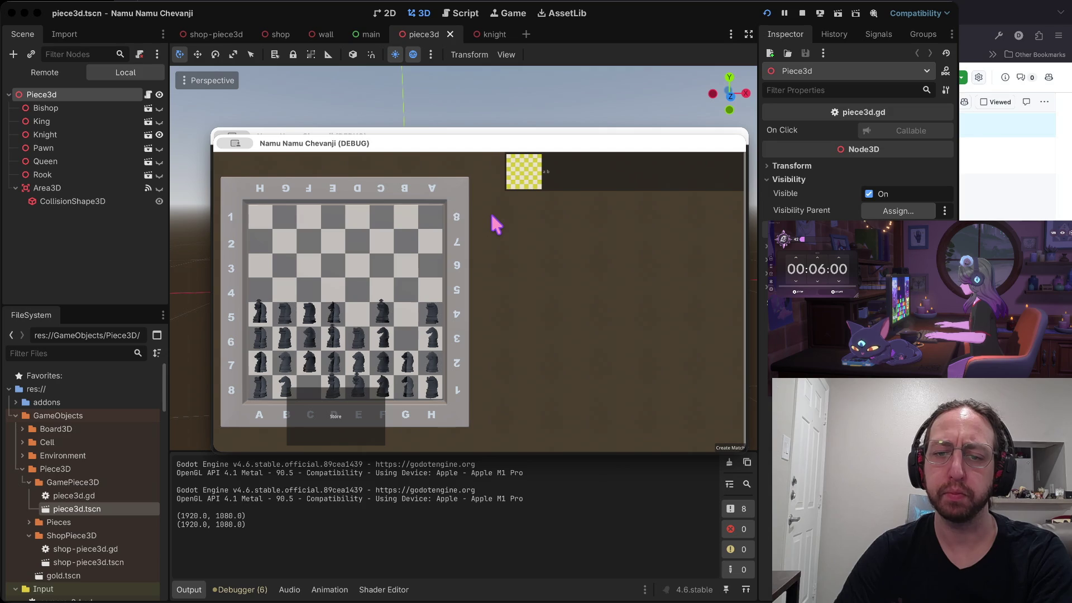
{"action": "left_click", "coordinate": [324, 428]}
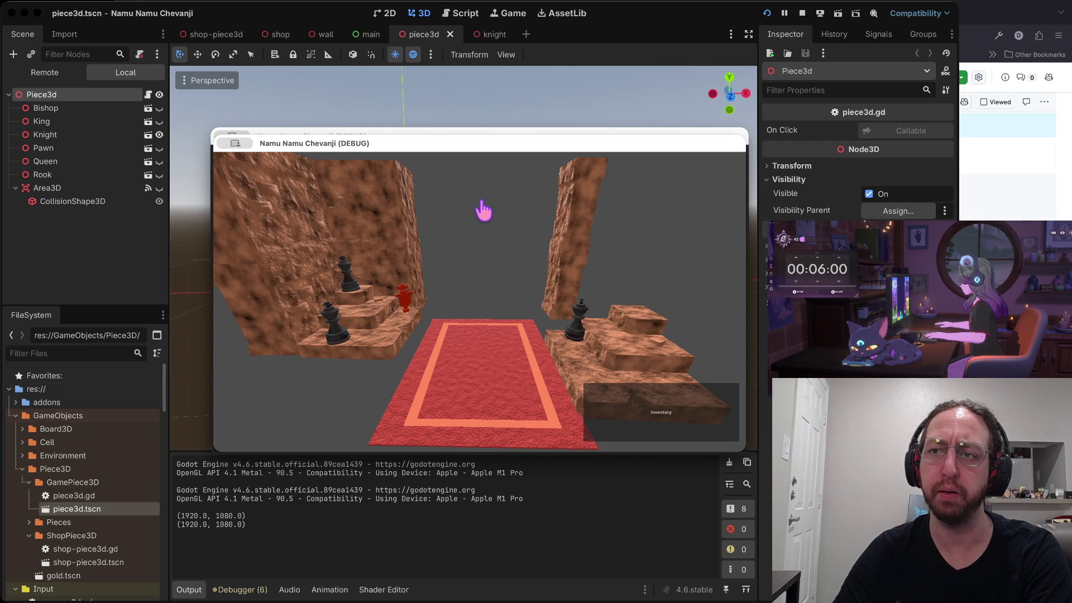
{"action": "left_click", "coordinate": [802, 13]}
{"action": "scroll", "coordinate": [99, 469], "scroll_direction": "down", "scroll_amount": 2}
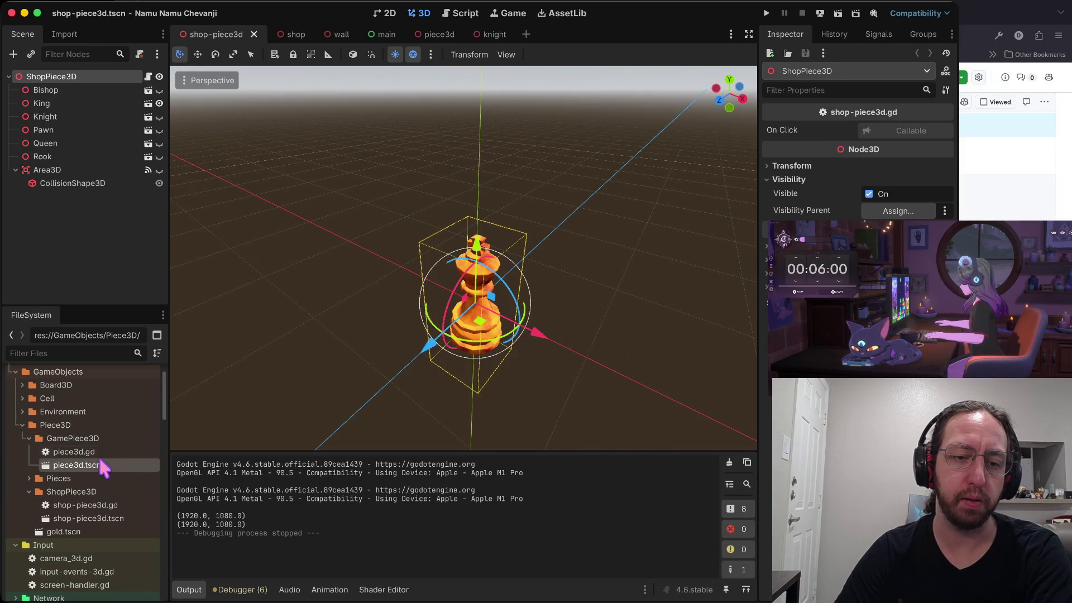
Open piece3d.gd, review the code around remove_child, then run the project again
{"action": "scroll", "coordinate": [111, 461], "scroll_direction": "down", "scroll_amount": 2}
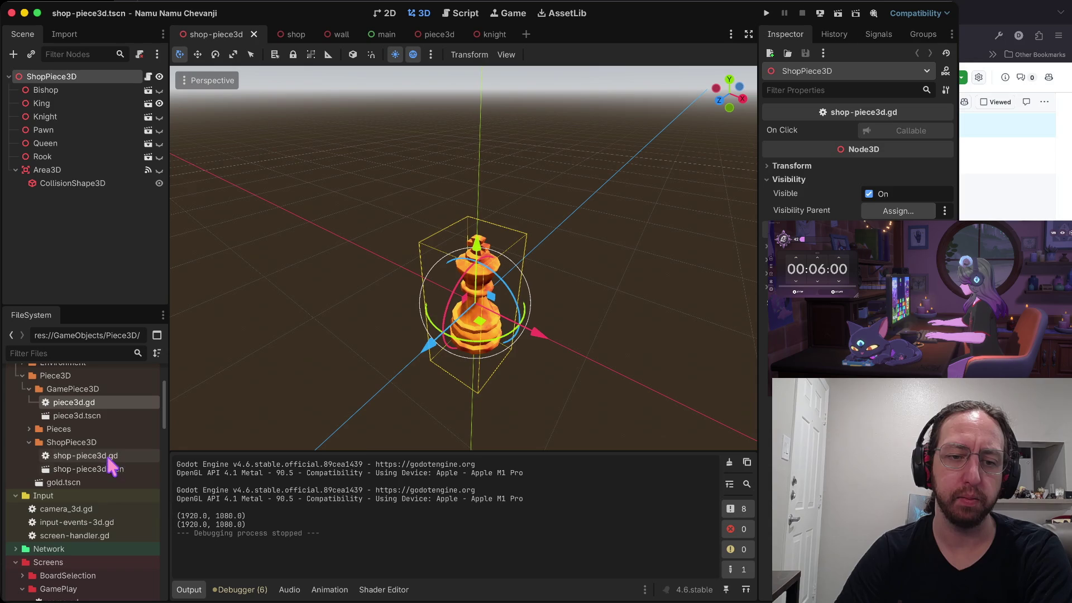
{"action": "double_click", "coordinate": [119, 402]}
{"action": "left_click", "coordinate": [461, 238]}
{"action": "scroll", "coordinate": [502, 212], "scroll_direction": "up", "scroll_amount": 5}
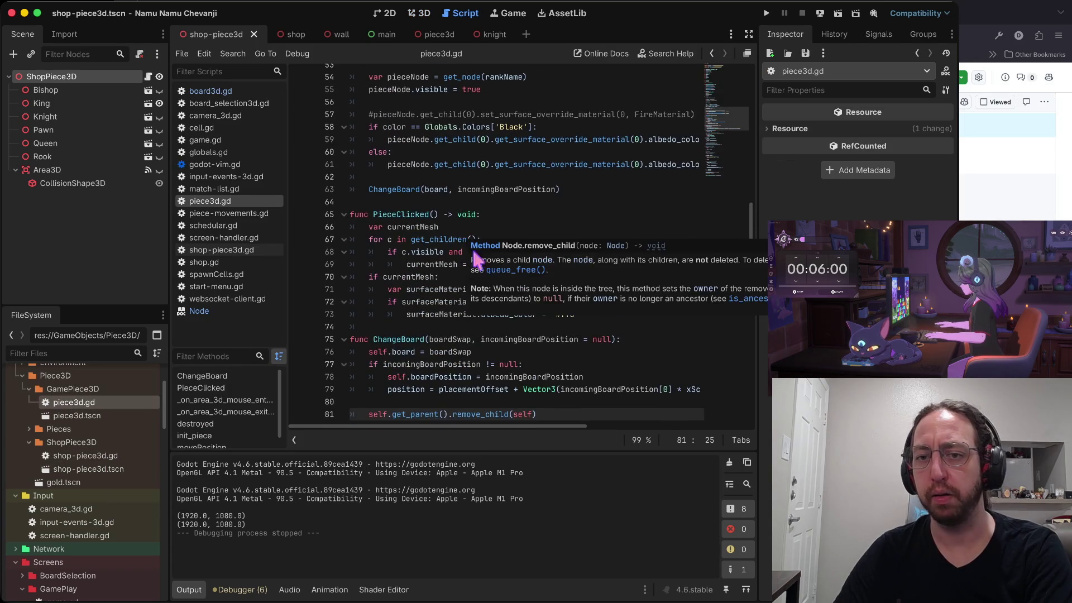
{"action": "left_click", "coordinate": [524, 201]}
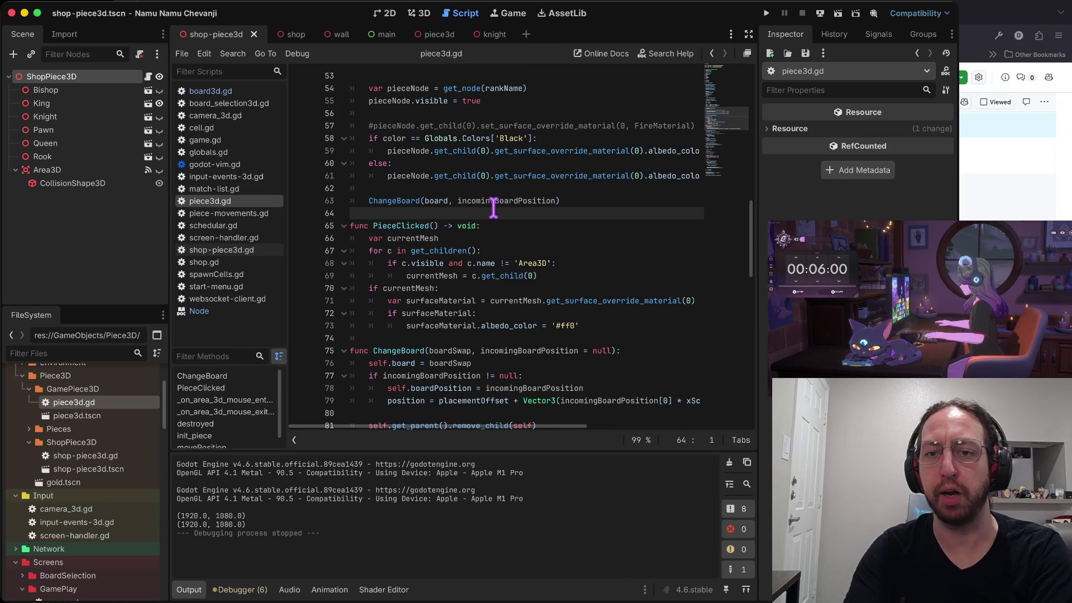
{"action": "key", "text": "super+b"}
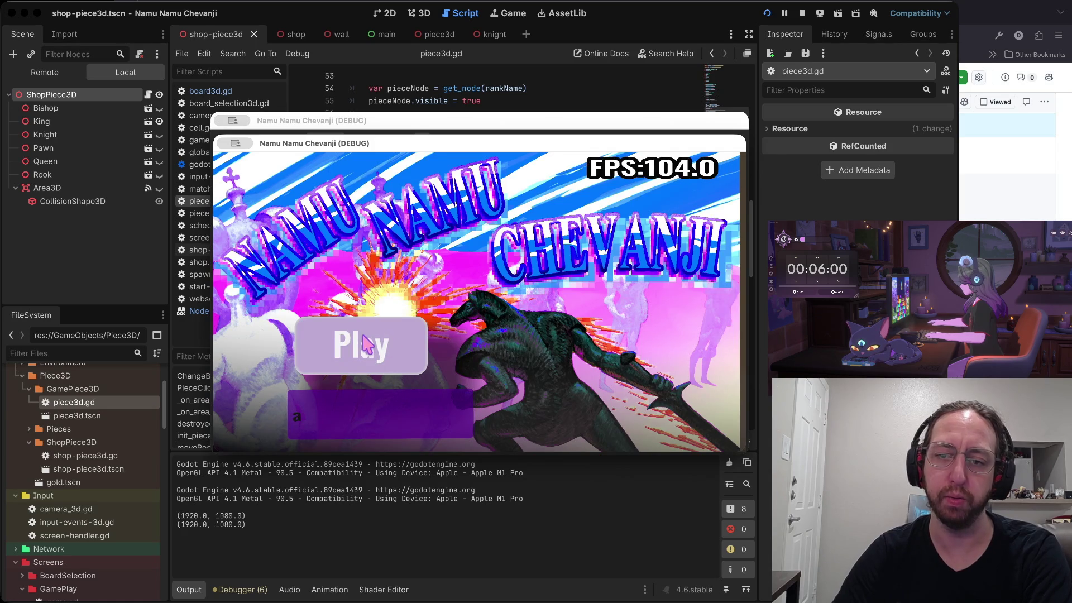
Play through a chess board into the 3D shop, then close the game windows
{"action": "left_click", "coordinate": [366, 342]}
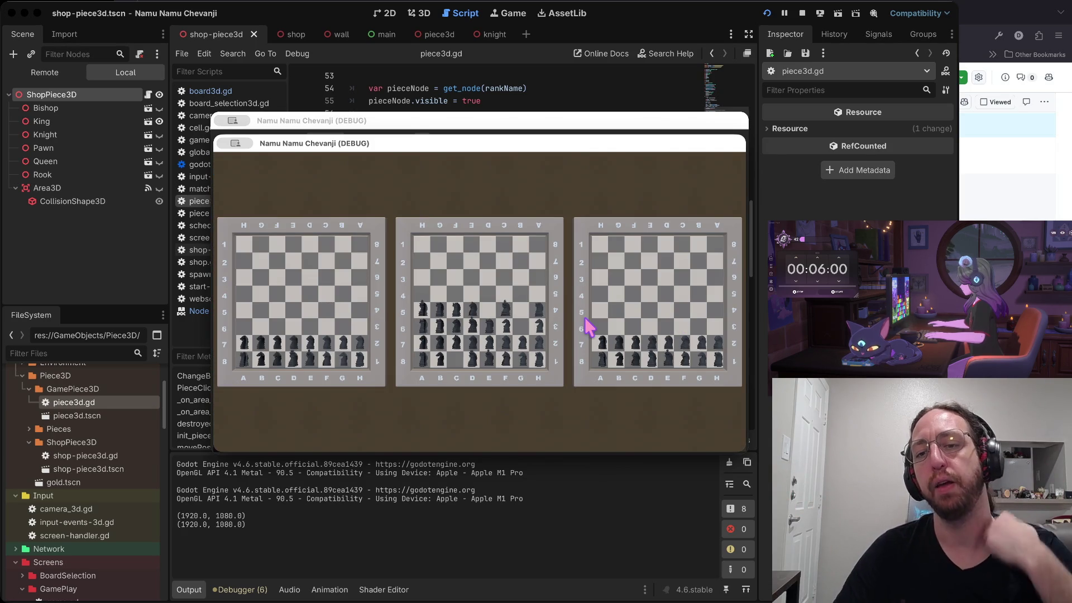
{"action": "left_click", "coordinate": [560, 318]}
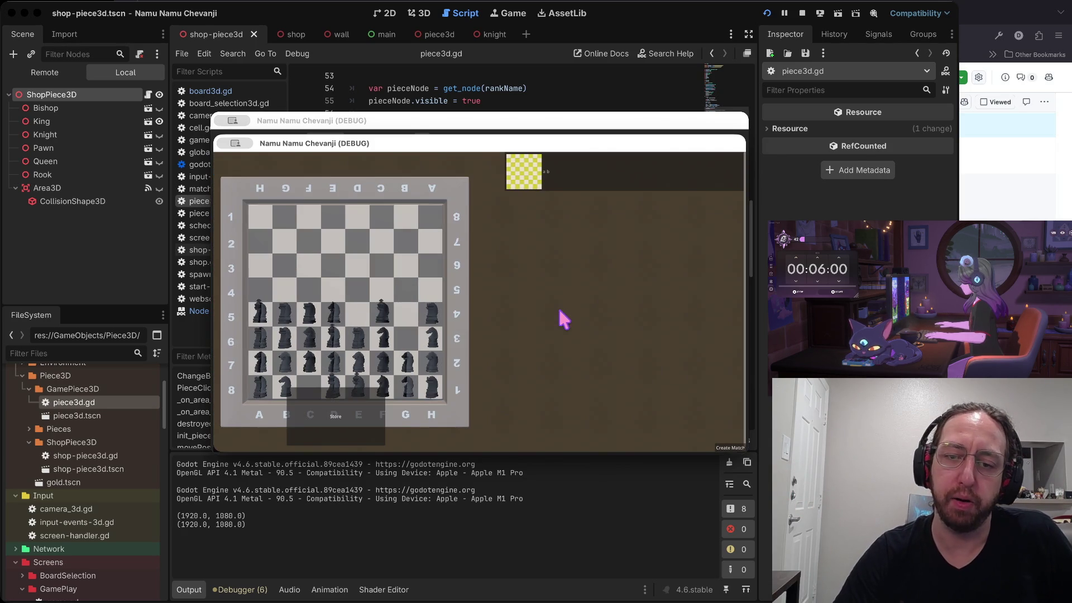
{"action": "left_click", "coordinate": [363, 426]}
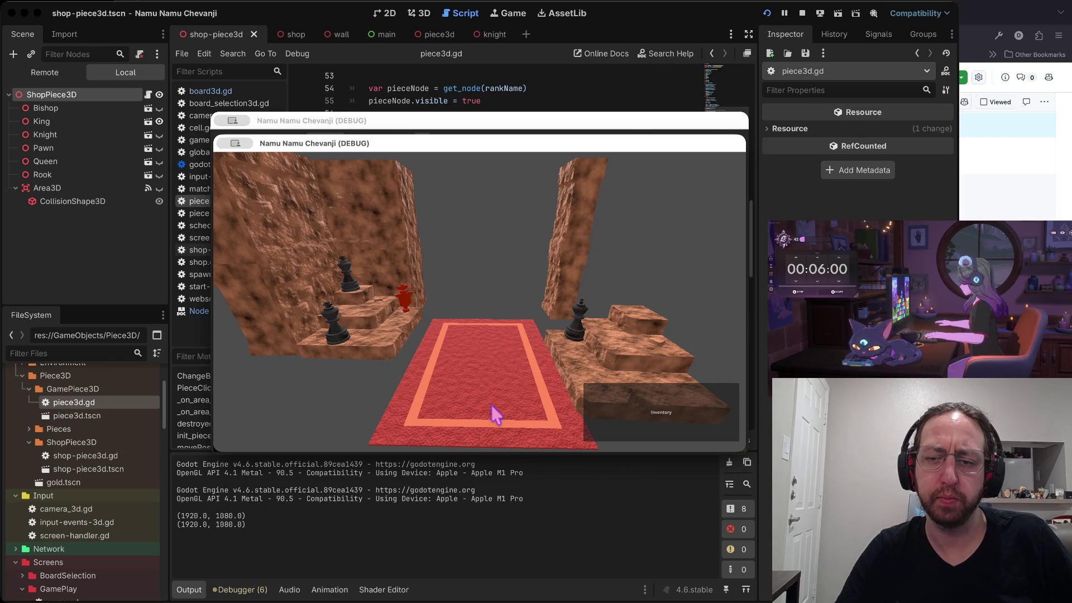
{"action": "left_click", "coordinate": [598, 134]}
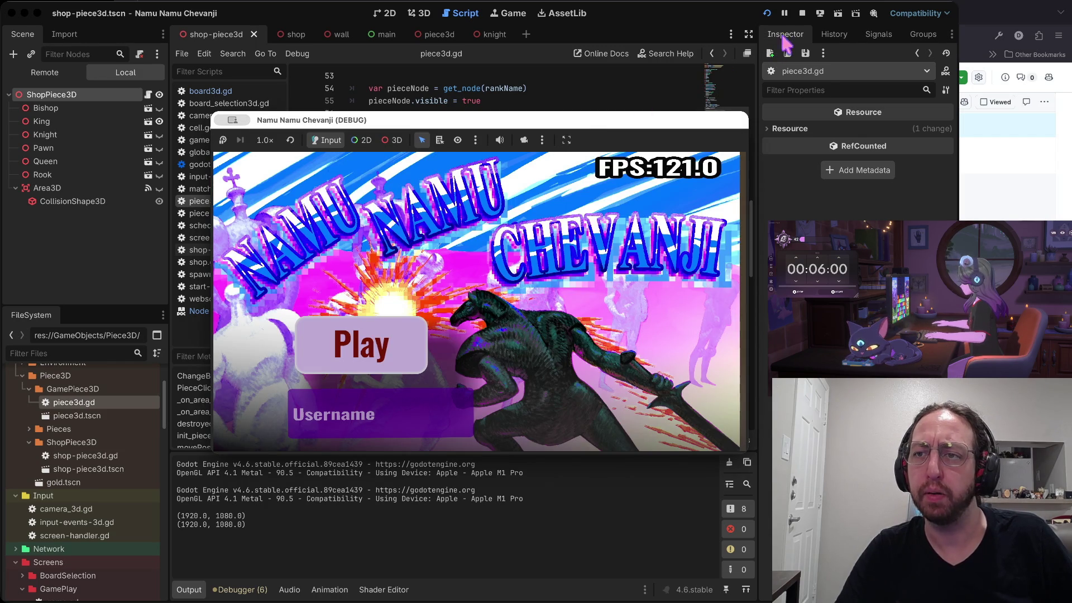
{"action": "left_click", "coordinate": [802, 12]}
{"action": "left_click", "coordinate": [422, 200]}
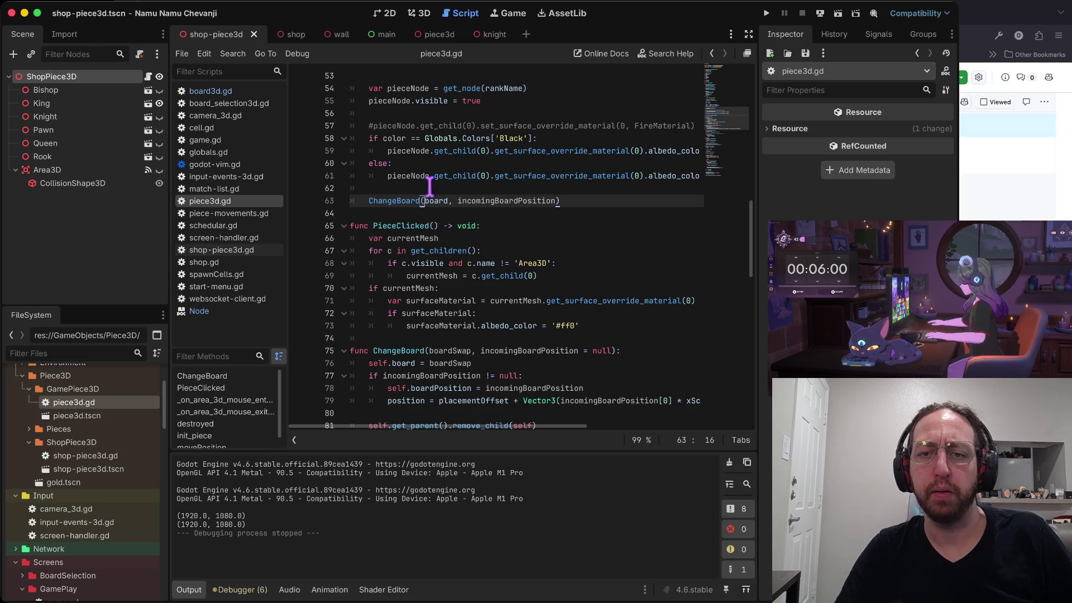
Switch to the 3D view, select piece3d.tscn, then bring up the shop scene tab
{"action": "scroll", "coordinate": [430, 190], "scroll_direction": "up", "scroll_amount": 3}
{"action": "left_click", "coordinate": [419, 13]}
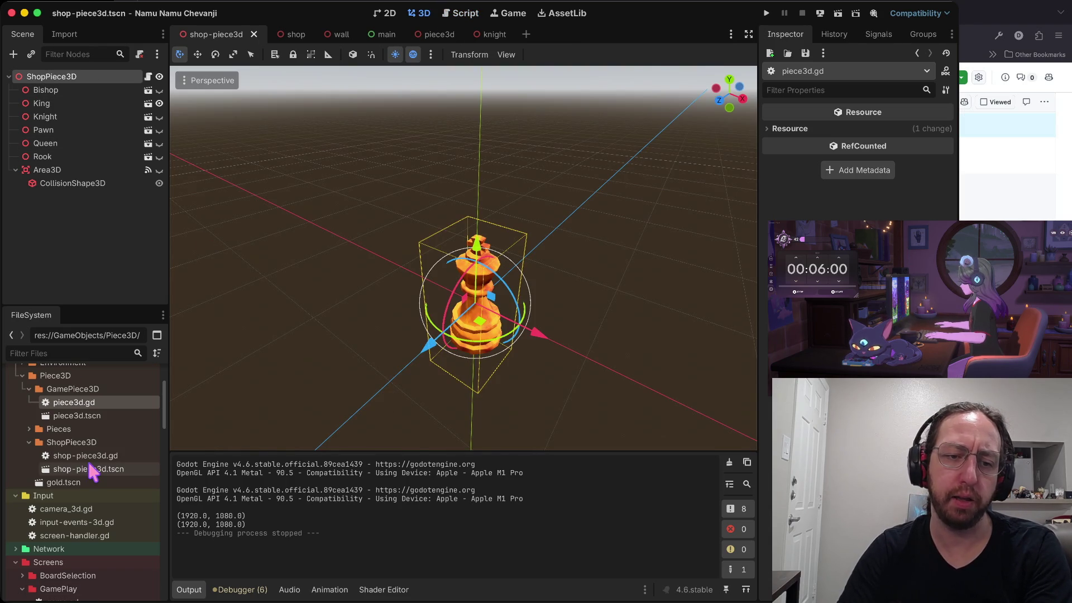
{"action": "scroll", "coordinate": [90, 467], "scroll_direction": "up", "scroll_amount": 3}
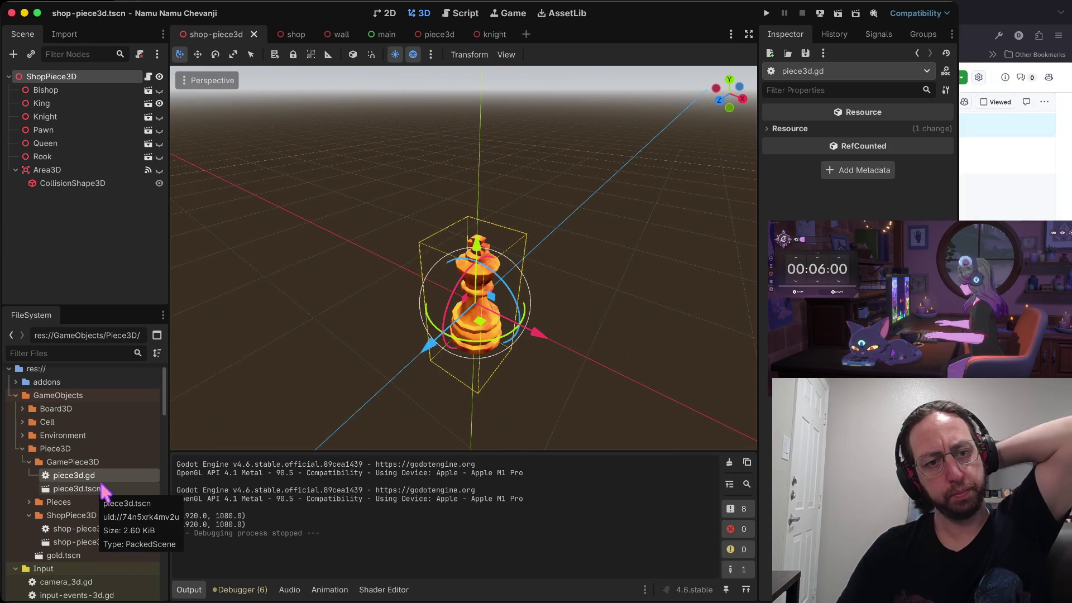
{"action": "left_click", "coordinate": [105, 490]}
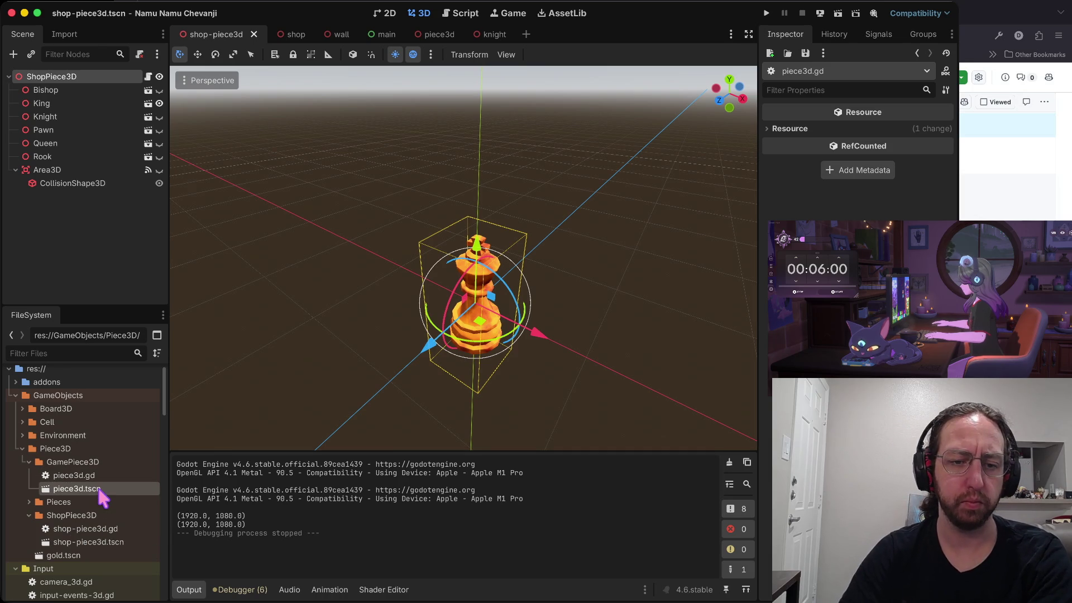
{"action": "scroll", "coordinate": [122, 550], "scroll_direction": "down", "scroll_amount": 1}
{"action": "scroll", "coordinate": [121, 550], "scroll_direction": "up", "scroll_amount": 2}
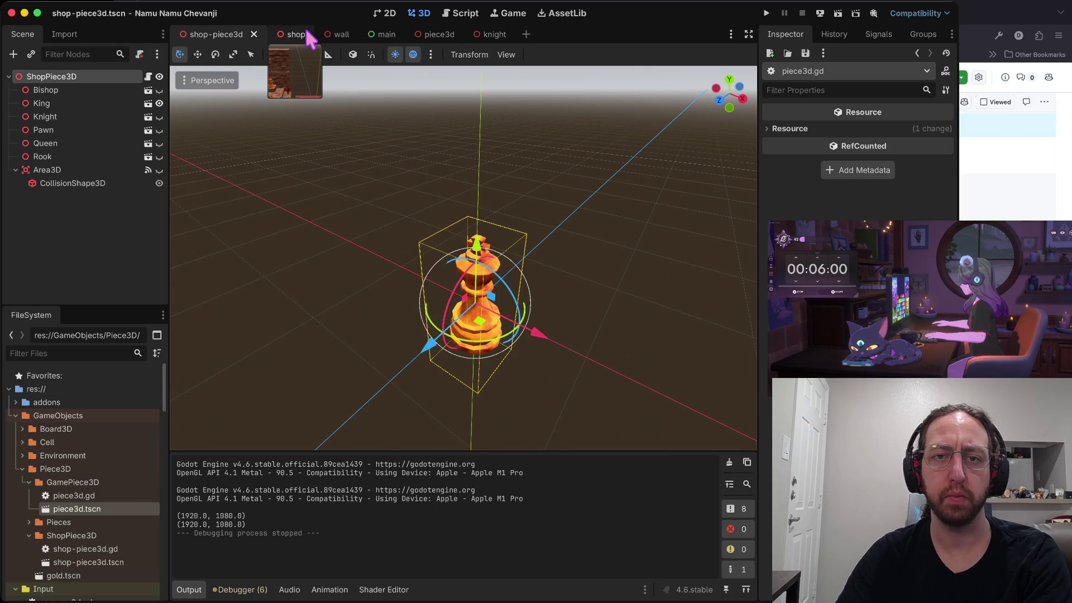
{"action": "left_click", "coordinate": [283, 36]}
Close every scene tab except shop and inspect wall9 in the viewport
{"action": "right_click", "coordinate": [283, 37]}
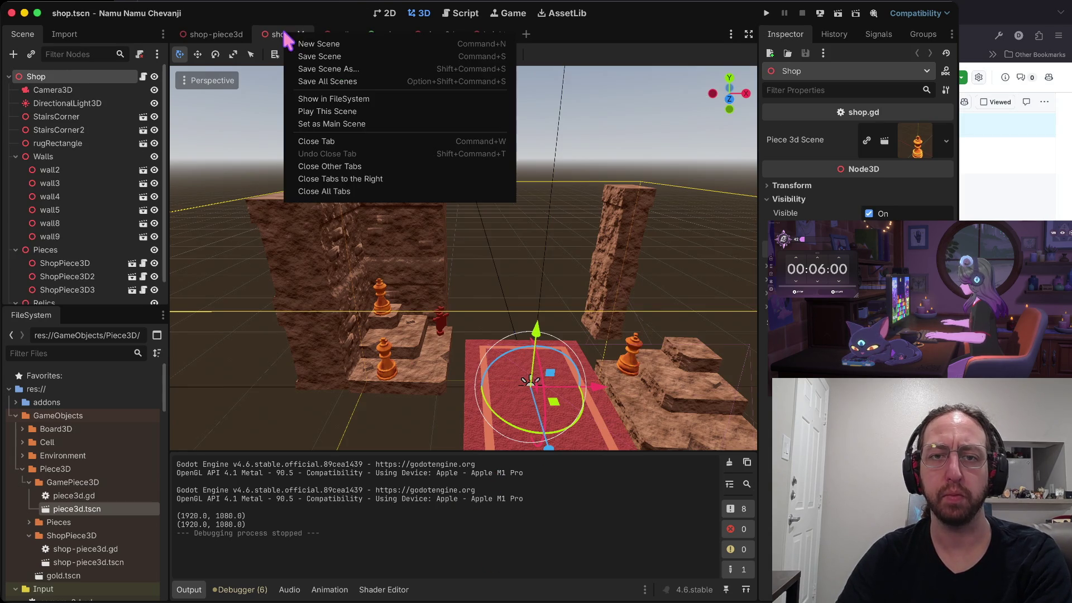
{"action": "left_click", "coordinate": [325, 170]}
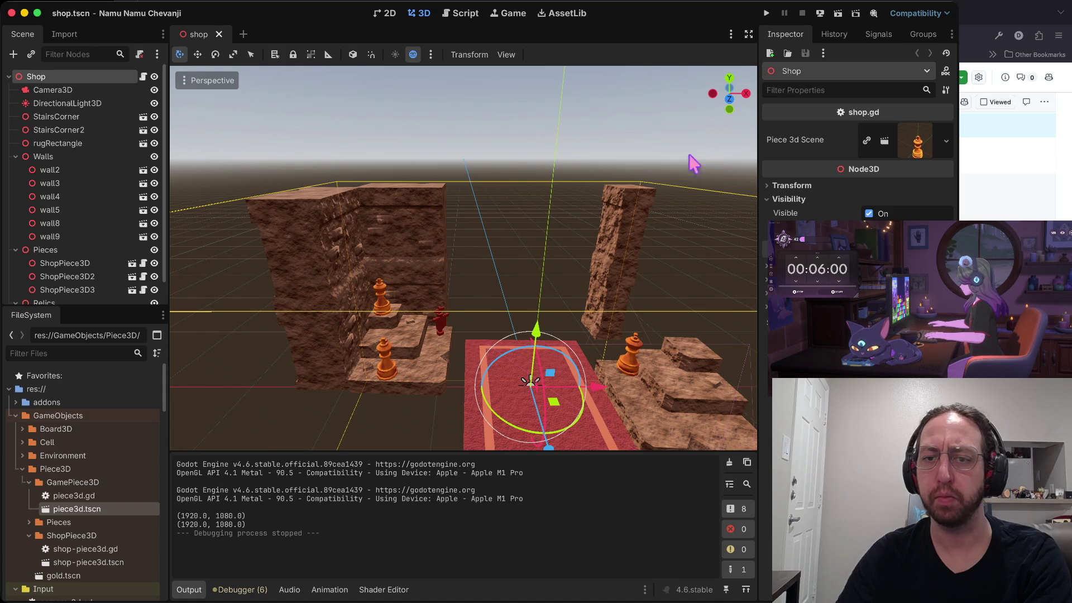
{"action": "left_click", "coordinate": [422, 244]}
{"action": "scroll", "coordinate": [503, 313], "scroll_direction": "up", "scroll_amount": 3}
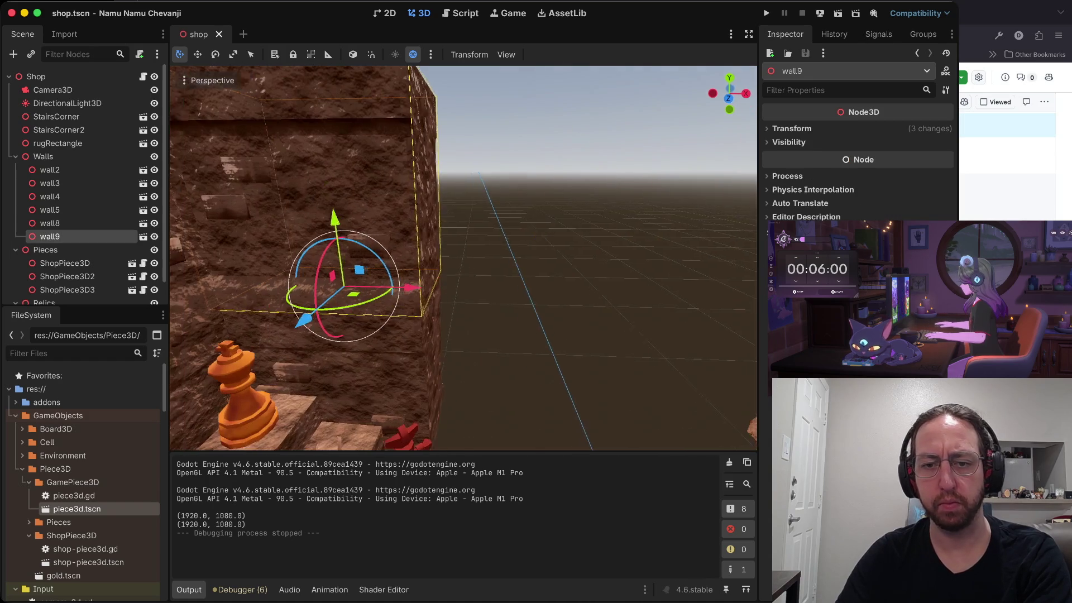
{"action": "left_click", "coordinate": [503, 314]}
{"action": "scroll", "coordinate": [503, 314], "scroll_direction": "down", "scroll_amount": 5}
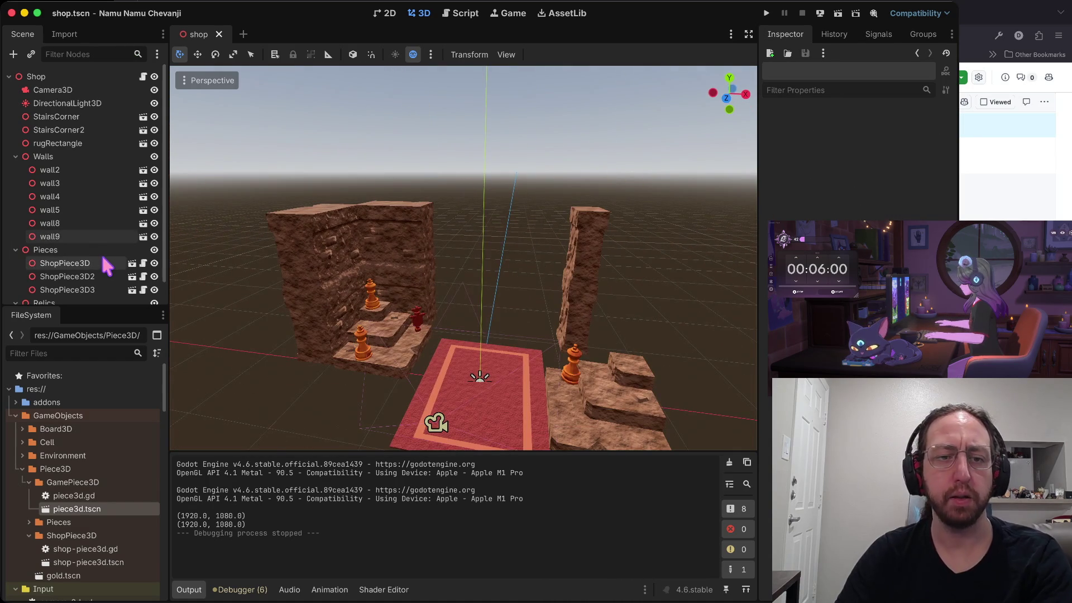
{"action": "scroll", "coordinate": [105, 239], "scroll_direction": "down", "scroll_amount": 1}
{"action": "scroll", "coordinate": [105, 239], "scroll_direction": "up", "scroll_amount": 1}
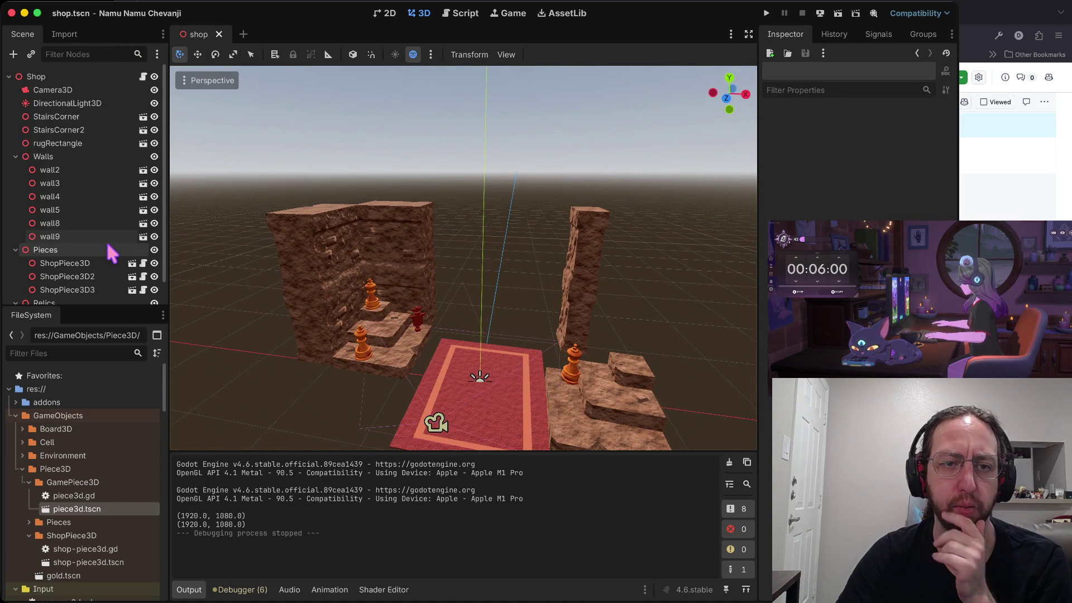
{"action": "scroll", "coordinate": [106, 143], "scroll_direction": "down", "scroll_amount": 1}
{"action": "scroll", "coordinate": [105, 144], "scroll_direction": "up", "scroll_amount": 1}
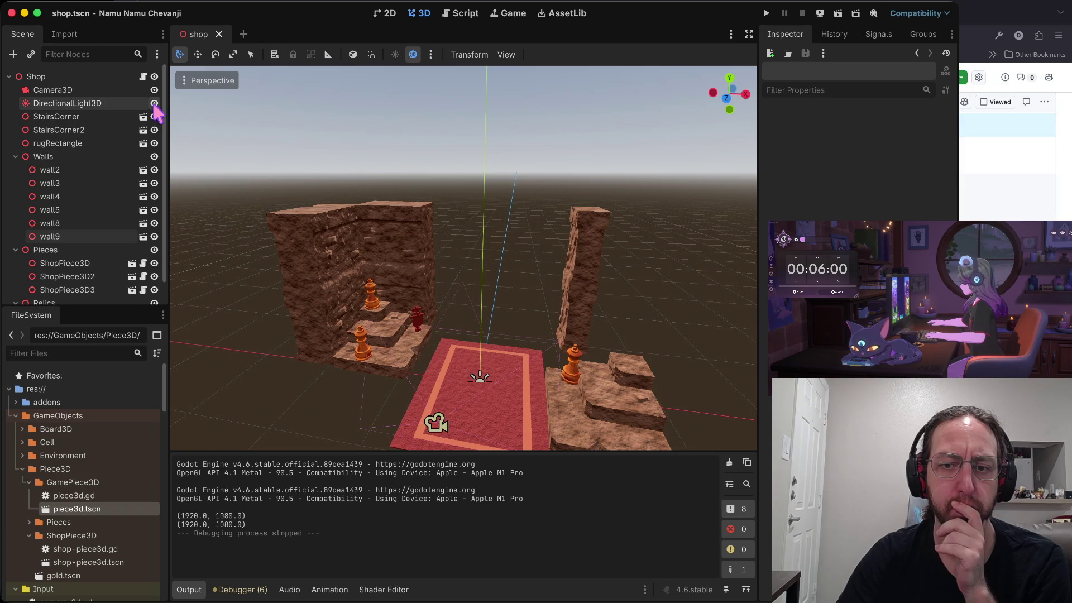
Hide DirectionalLight3D and run the game with Cmd+B to preview the shop
{"action": "left_click", "coordinate": [154, 103]}
{"action": "left_click", "coordinate": [154, 104]}
{"action": "left_click", "coordinate": [155, 104]}
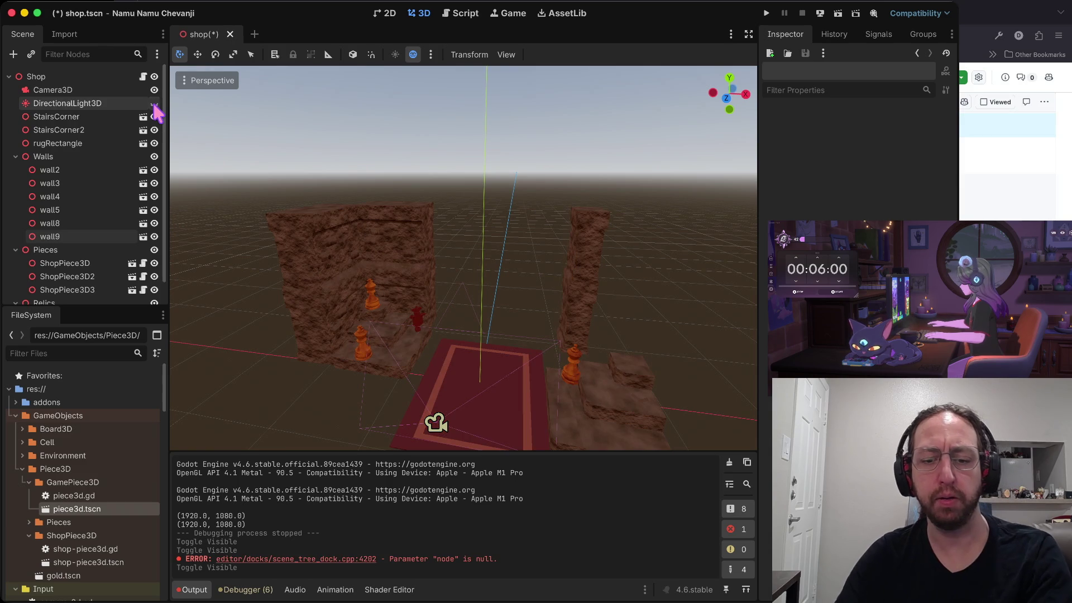
{"action": "key", "text": "super+b"}
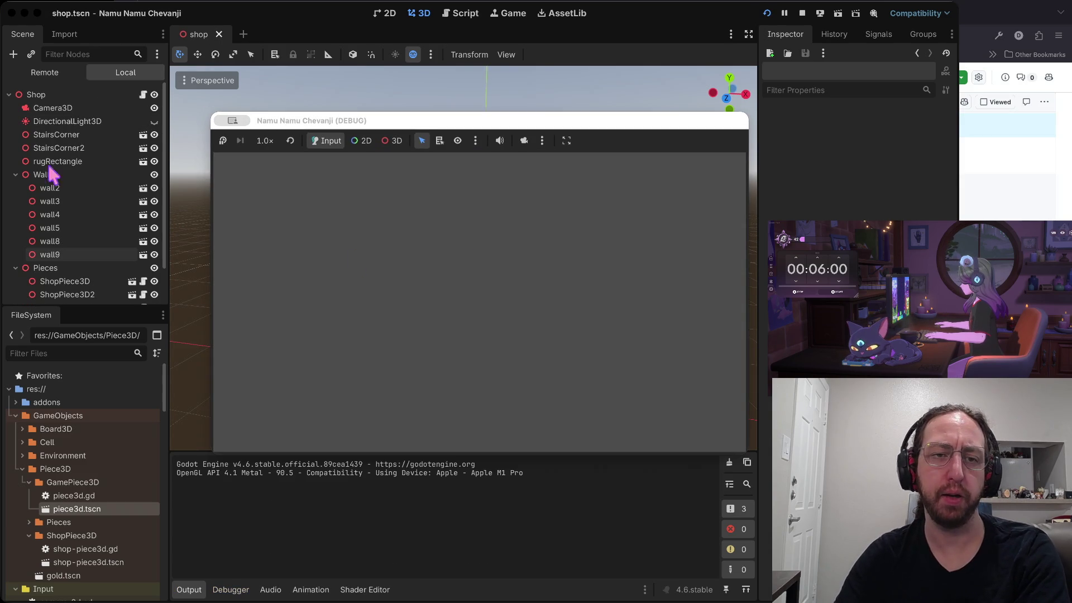
Enter username 'a', play, pick the middle board and go into the store room
{"action": "type", "text": "a"}
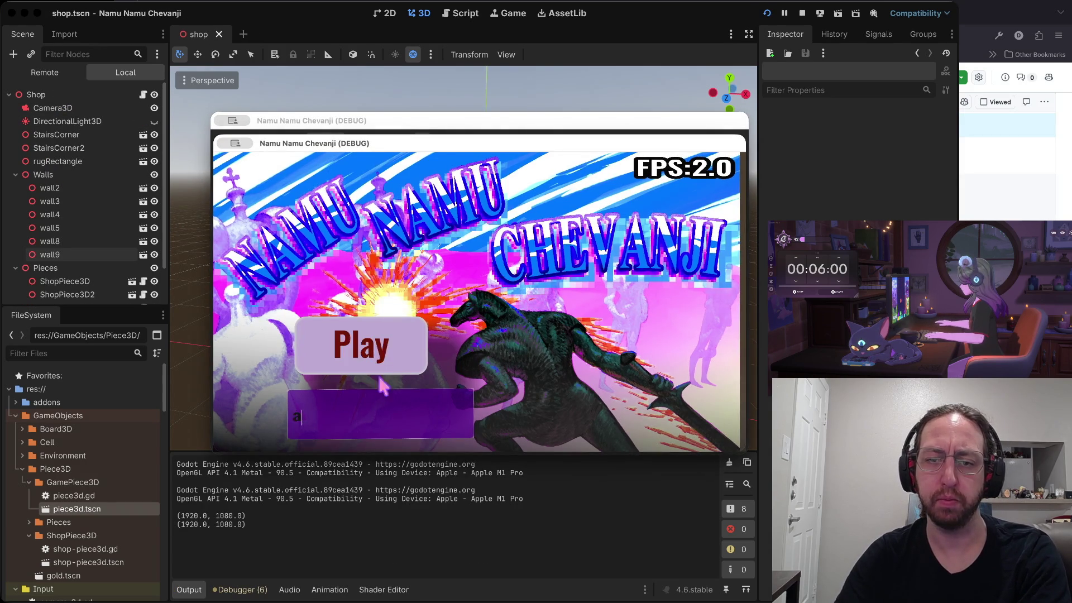
{"action": "left_click", "coordinate": [375, 354]}
{"action": "left_click", "coordinate": [419, 244]}
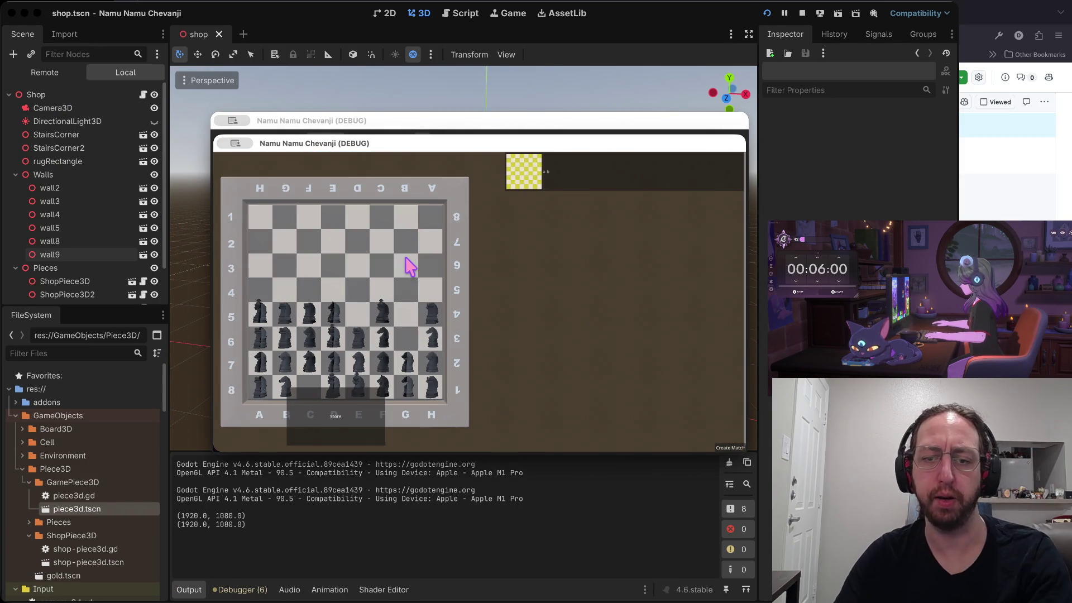
{"action": "left_click", "coordinate": [315, 426]}
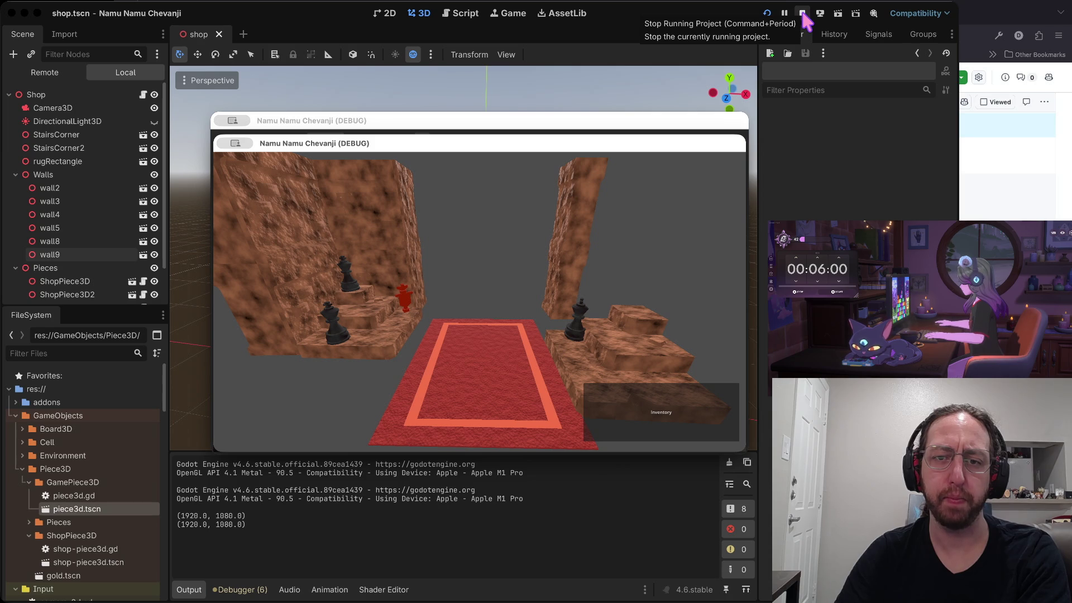
Stop the game and make DirectionalLight3D visible again
{"action": "left_click", "coordinate": [803, 19]}
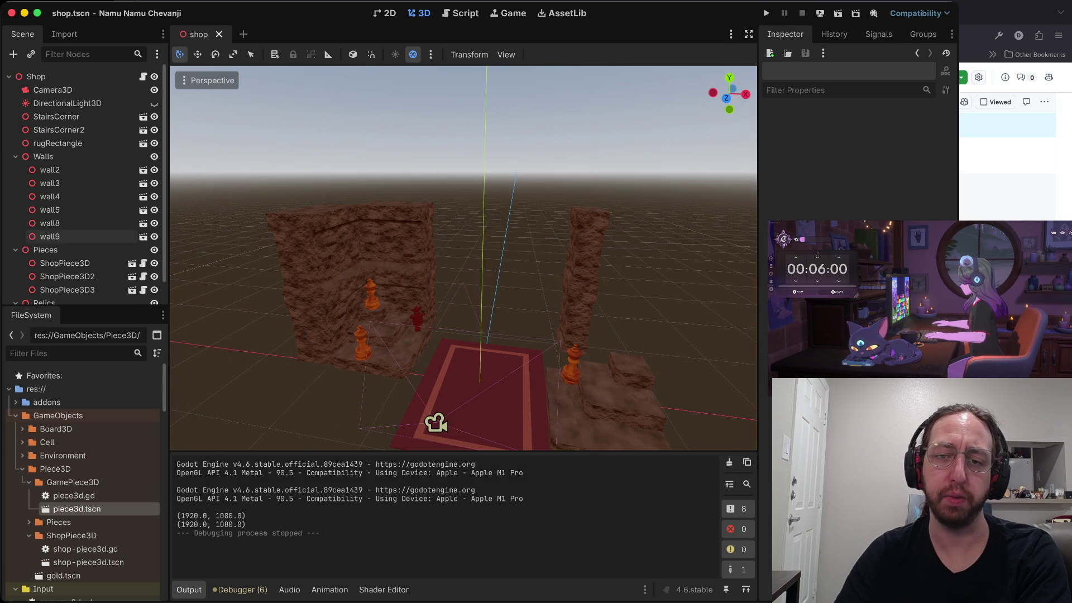
{"action": "left_click", "coordinate": [154, 103]}
{"action": "left_click_drag", "start_coordinate": [639, 447], "coordinate": [591, 251]}
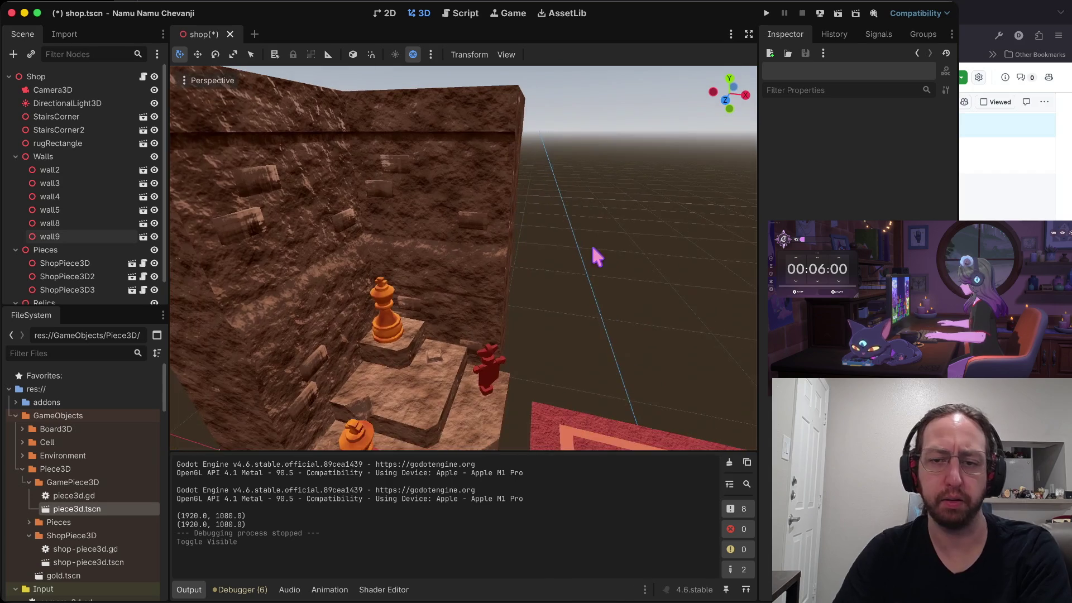
Slide wall8 along the X axis in two moves at the inner stair corner
{"action": "left_click", "coordinate": [452, 302]}
{"action": "scroll", "coordinate": [536, 303], "scroll_direction": "down", "scroll_amount": 5}
{"action": "mouse_move", "coordinate": [526, 330]}
{"action": "left_mouse_down"}
{"action": "mouse_move", "coordinate": [630, 345]}
{"action": "mouse_move", "coordinate": [517, 335]}
{"action": "left_mouse_up"}
{"action": "left_click", "coordinate": [570, 299]}
{"action": "scroll", "coordinate": [581, 391], "scroll_direction": "up", "scroll_amount": 2}
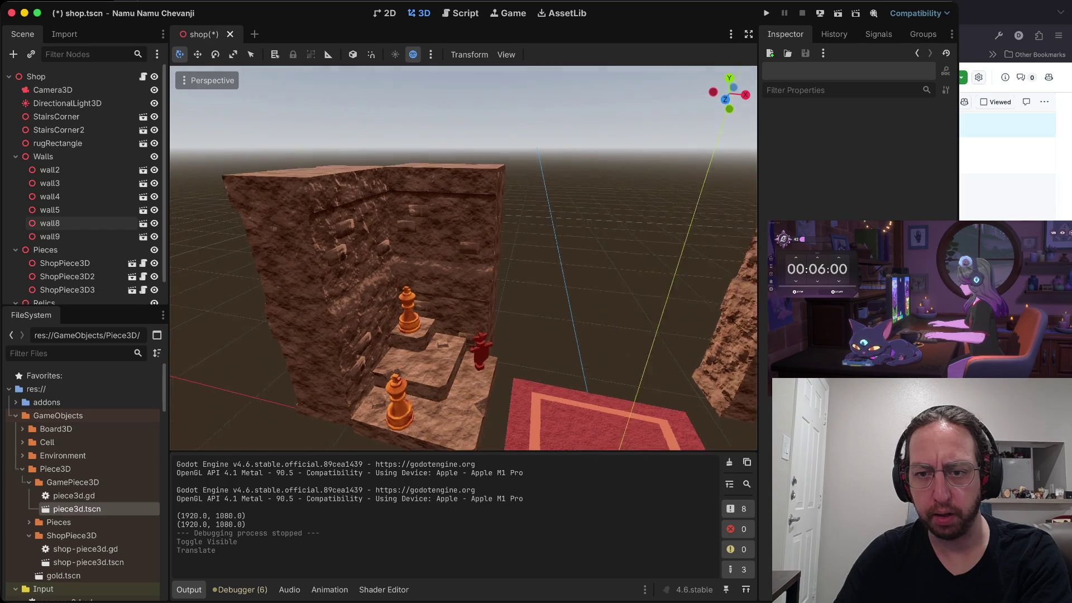
{"action": "scroll", "coordinate": [569, 299], "scroll_direction": "up", "scroll_amount": 3}
{"action": "left_click", "coordinate": [478, 359]}
{"action": "left_click_drag", "start_coordinate": [518, 414], "coordinate": [500, 416]}
{"action": "left_click", "coordinate": [544, 400]}
{"action": "scroll", "coordinate": [544, 399], "scroll_direction": "up", "scroll_amount": 3}
{"action": "scroll", "coordinate": [544, 400], "scroll_direction": "down", "scroll_amount": 4}
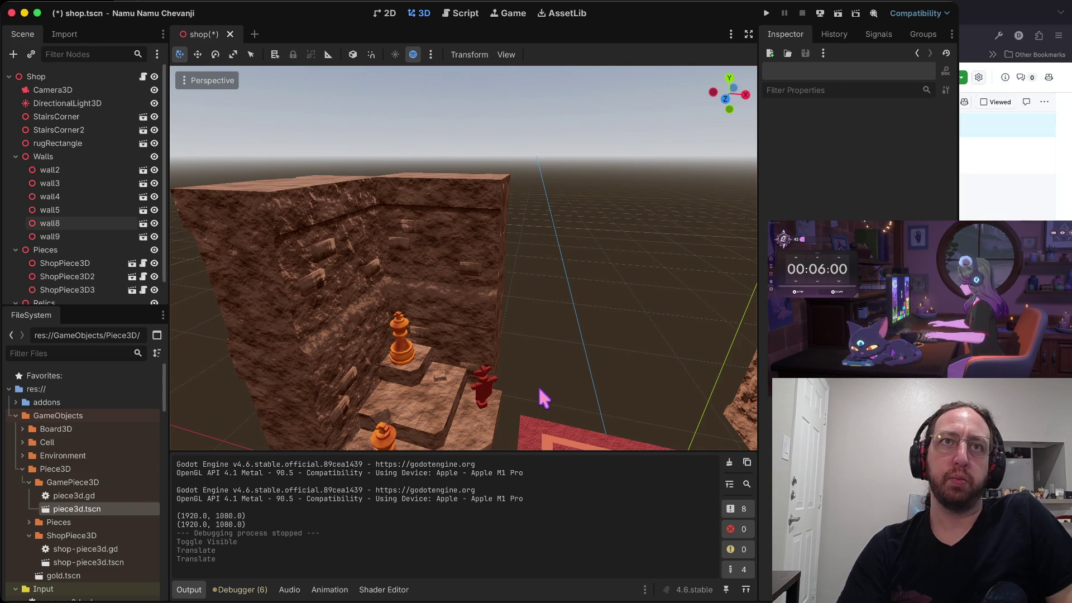
{"action": "right_click", "coordinate": [539, 339]}
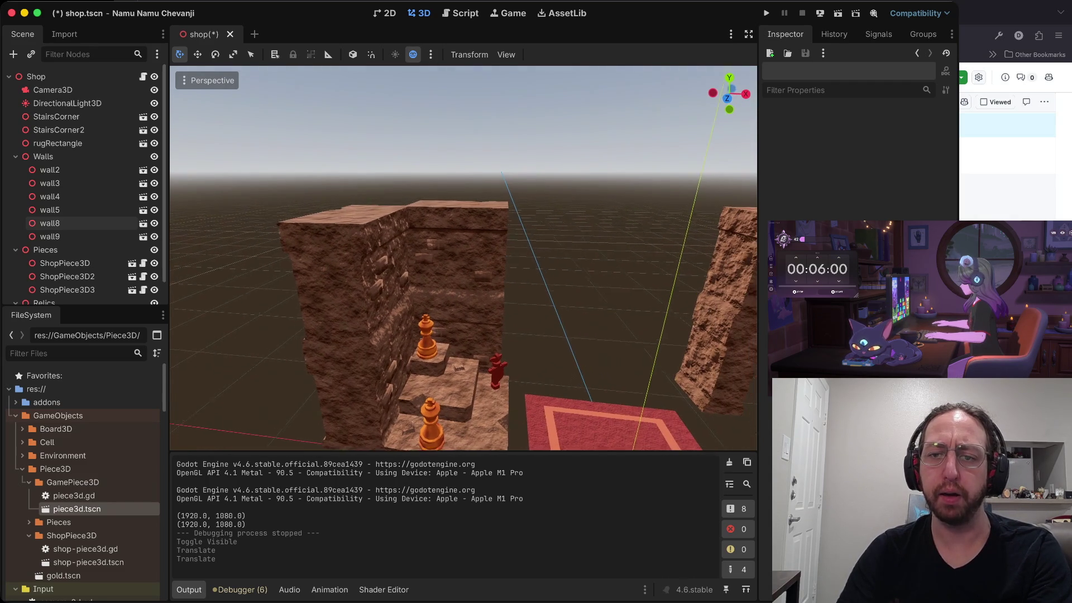
Select wall2 and wall4 together and move them along the X axis
{"action": "key", "text": "d"}
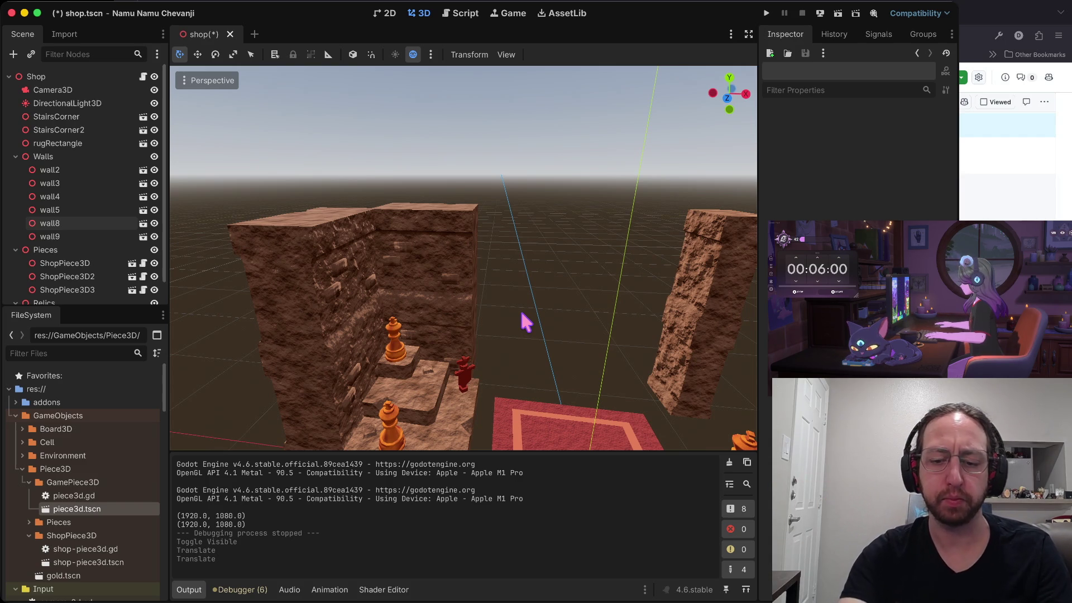
{"action": "mouse_move", "coordinate": [591, 282]}
{"action": "left_mouse_down"}
{"action": "mouse_move", "coordinate": [532, 314]}
{"action": "mouse_move", "coordinate": [454, 313]}
{"action": "mouse_move", "coordinate": [468, 316]}
{"action": "left_mouse_up"}
{"action": "left_click", "coordinate": [505, 324]}
{"action": "left_click", "coordinate": [516, 228], "text": "shift"}
{"action": "left_click", "coordinate": [514, 247]}
{"action": "scroll", "coordinate": [514, 246], "scroll_direction": "up", "scroll_amount": 5}
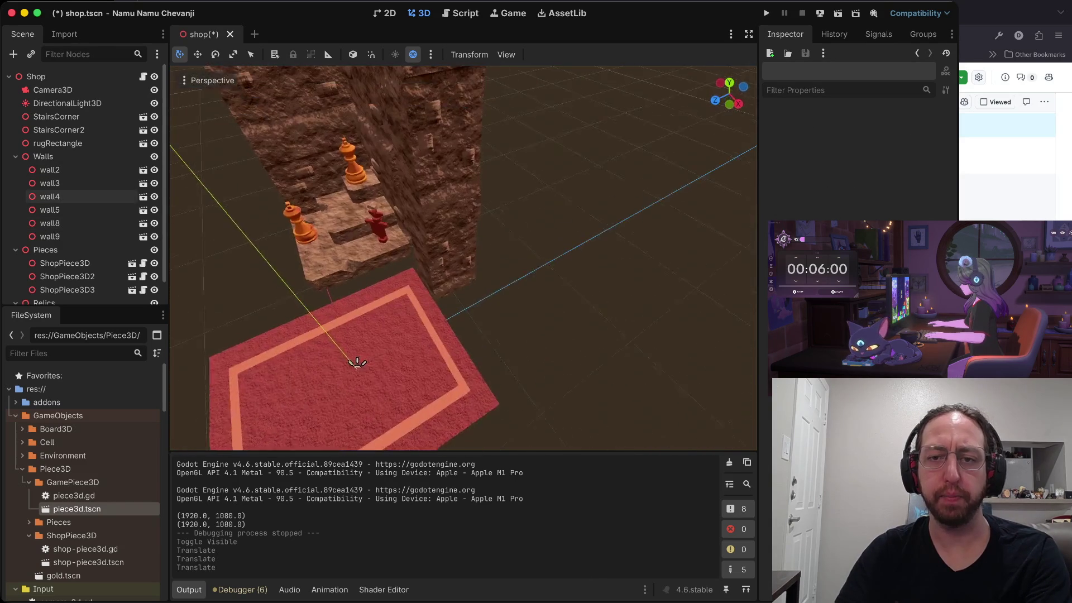
{"action": "scroll", "coordinate": [463, 257], "scroll_direction": "down", "scroll_amount": 10}
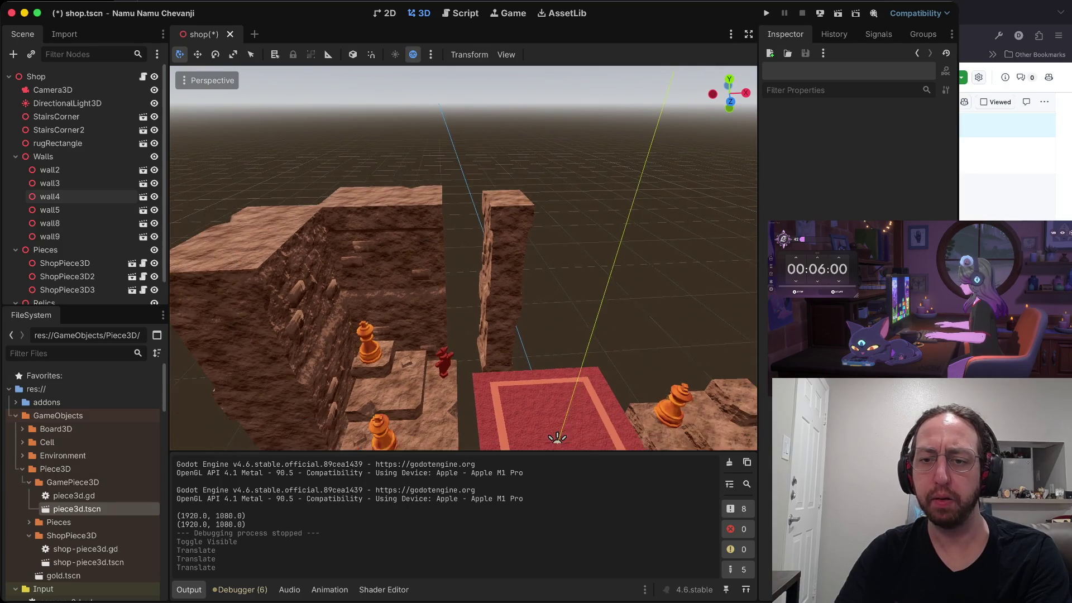
{"action": "left_click", "coordinate": [456, 322]}
{"action": "mouse_move", "coordinate": [522, 303]}
{"action": "left_mouse_down"}
{"action": "mouse_move", "coordinate": [568, 304]}
{"action": "mouse_move", "coordinate": [519, 306]}
{"action": "left_mouse_up"}
Rotate wall2 and wall4 together with the Rotate tool, then clear the selection
{"action": "key", "text": "e"}
{"action": "mouse_move", "coordinate": [483, 342]}
{"action": "left_mouse_down"}
{"action": "mouse_move", "coordinate": [540, 340]}
{"action": "mouse_move", "coordinate": [566, 317]}
{"action": "left_mouse_up"}
{"action": "left_click", "coordinate": [570, 321]}
{"action": "scroll", "coordinate": [584, 310], "scroll_direction": "down", "scroll_amount": 5}
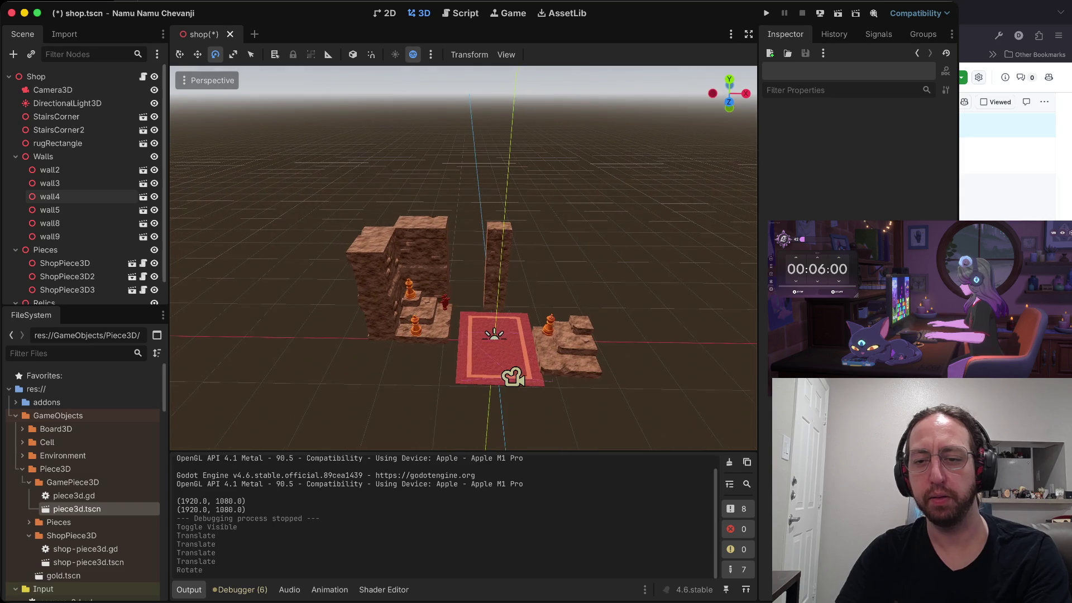
{"action": "left_click", "coordinate": [642, 284]}
{"action": "scroll", "coordinate": [641, 323], "scroll_direction": "up", "scroll_amount": 5}
{"action": "scroll", "coordinate": [464, 257], "scroll_direction": "up", "scroll_amount": 5}
{"action": "scroll", "coordinate": [463, 257], "scroll_direction": "down", "scroll_amount": 5}
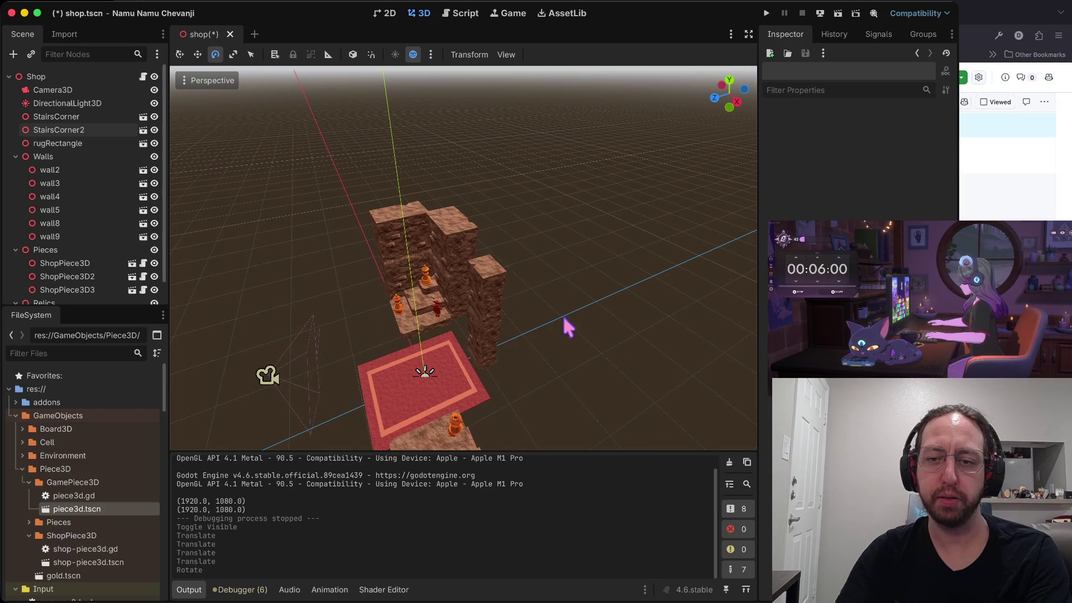
Select wall9 and rotate it to line up with the rug
{"action": "left_click", "coordinate": [492, 328]}
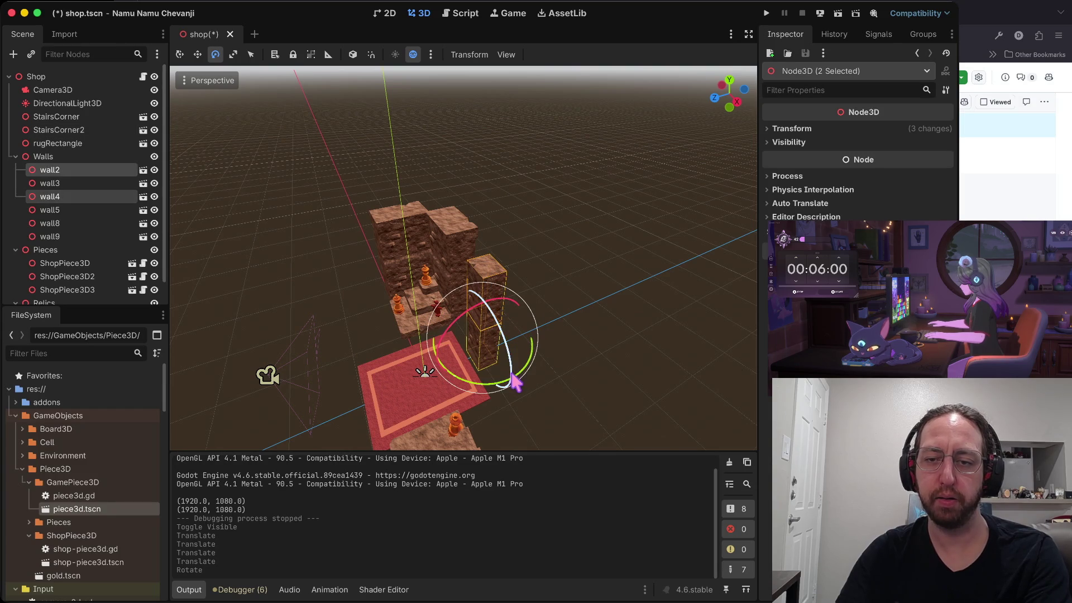
{"action": "left_click", "coordinate": [565, 293]}
{"action": "scroll", "coordinate": [463, 257], "scroll_direction": "up", "scroll_amount": 5}
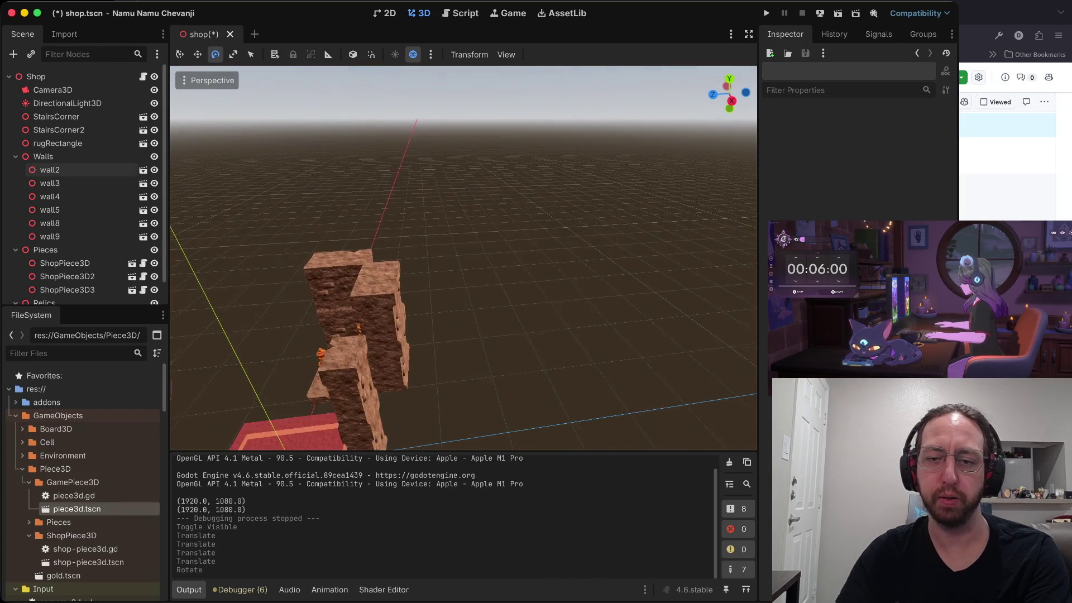
{"action": "left_click", "coordinate": [405, 304]}
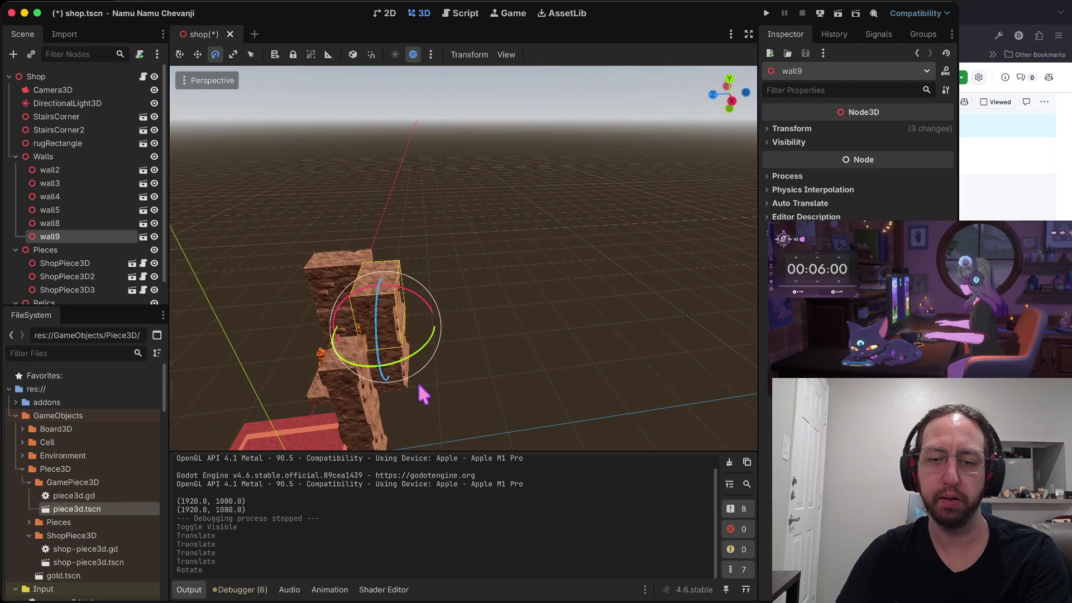
{"action": "left_click", "coordinate": [408, 383]}
{"action": "scroll", "coordinate": [538, 349], "scroll_direction": "left", "scroll_amount": 5}
{"action": "scroll", "coordinate": [539, 349], "scroll_direction": "down", "scroll_amount": 5}
Give wall9 one more small rotation
{"action": "left_click", "coordinate": [400, 339]}
{"action": "scroll", "coordinate": [67, 475], "scroll_direction": "down", "scroll_amount": 15}
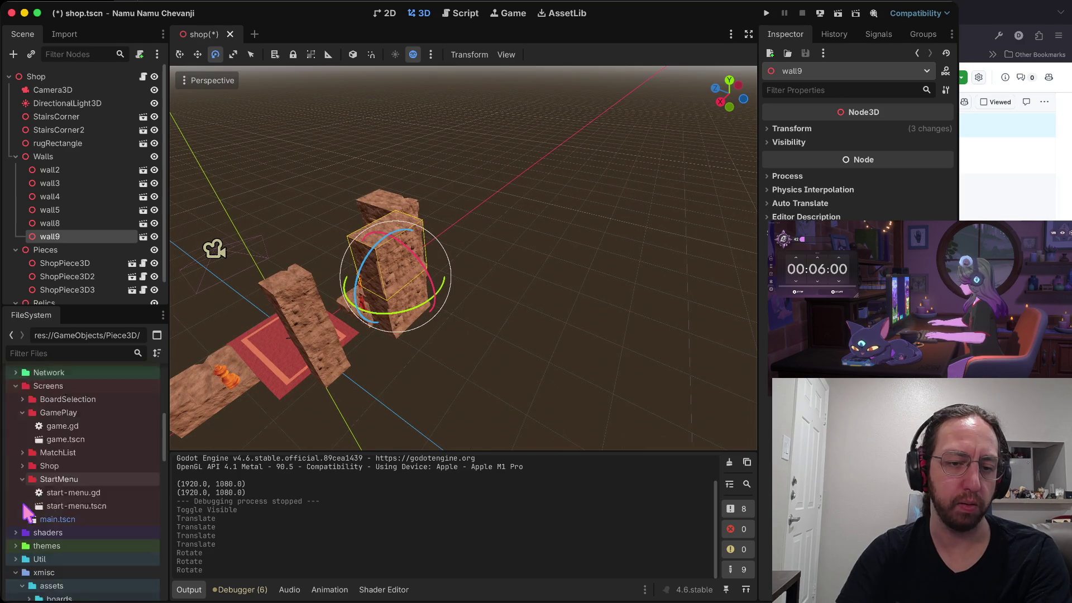
{"action": "scroll", "coordinate": [100, 439], "scroll_direction": "down", "scroll_amount": 7}
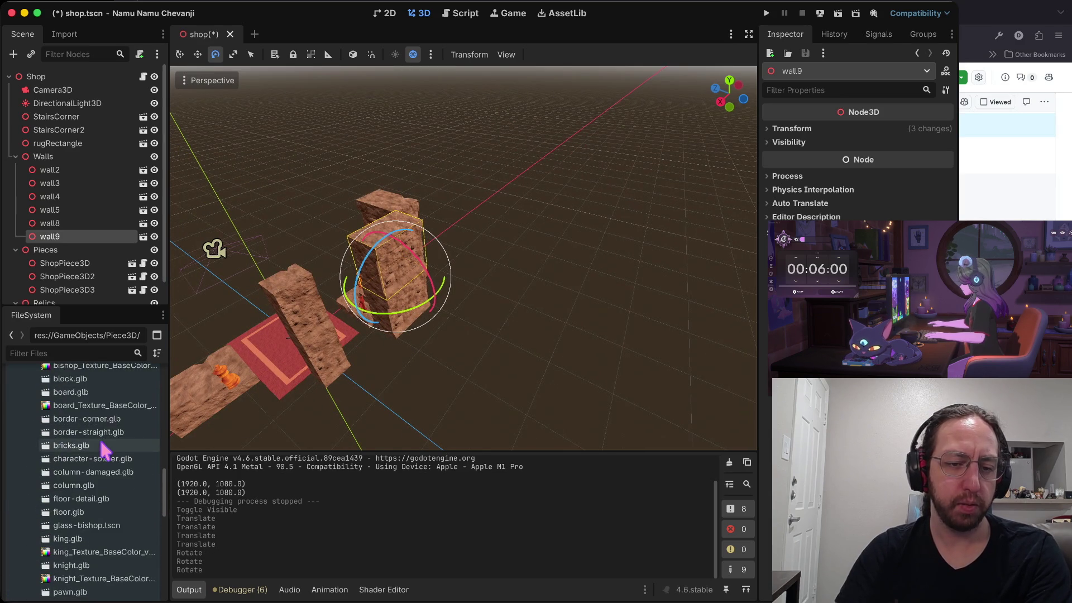
{"action": "scroll", "coordinate": [100, 441], "scroll_direction": "down", "scroll_amount": 6}
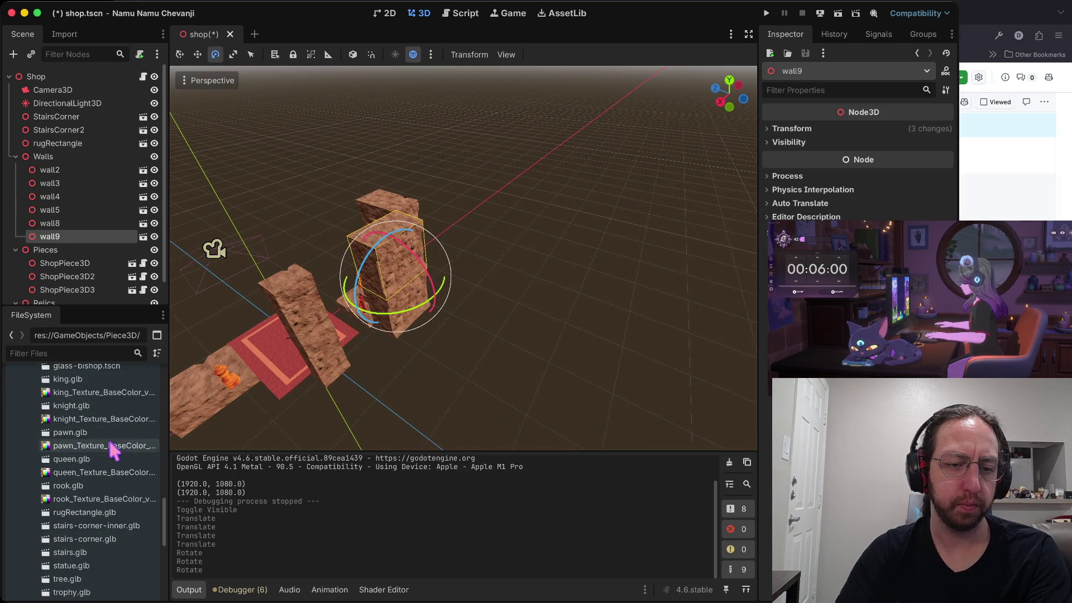
{"action": "scroll", "coordinate": [108, 439], "scroll_direction": "up", "scroll_amount": 2}
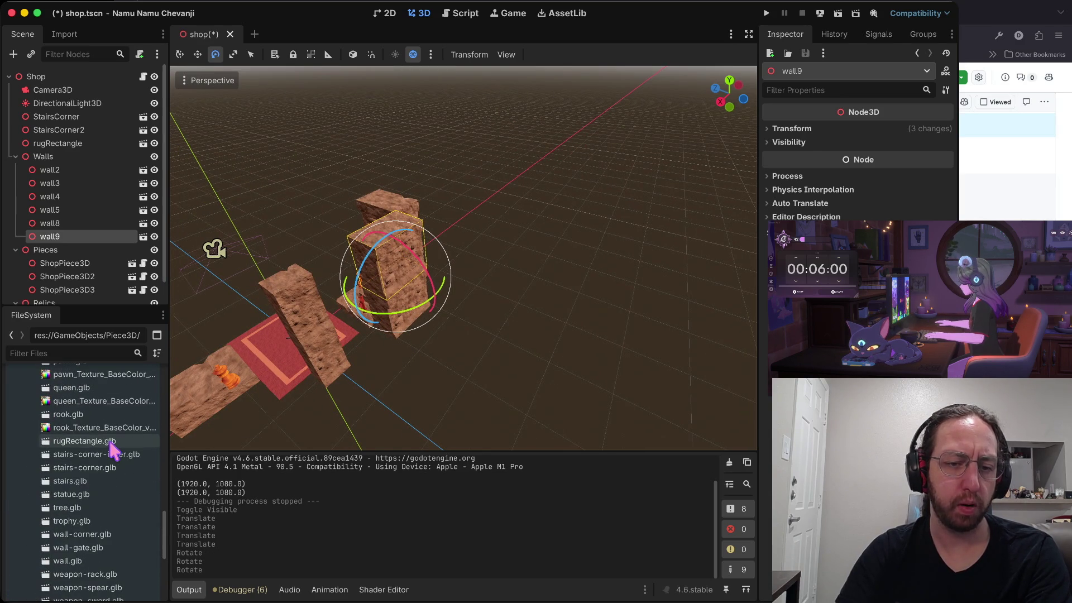
Add wall-corner.glb from xmisc/assets/models under the Shop node as wall-corner2
{"action": "left_click", "coordinate": [106, 535]}
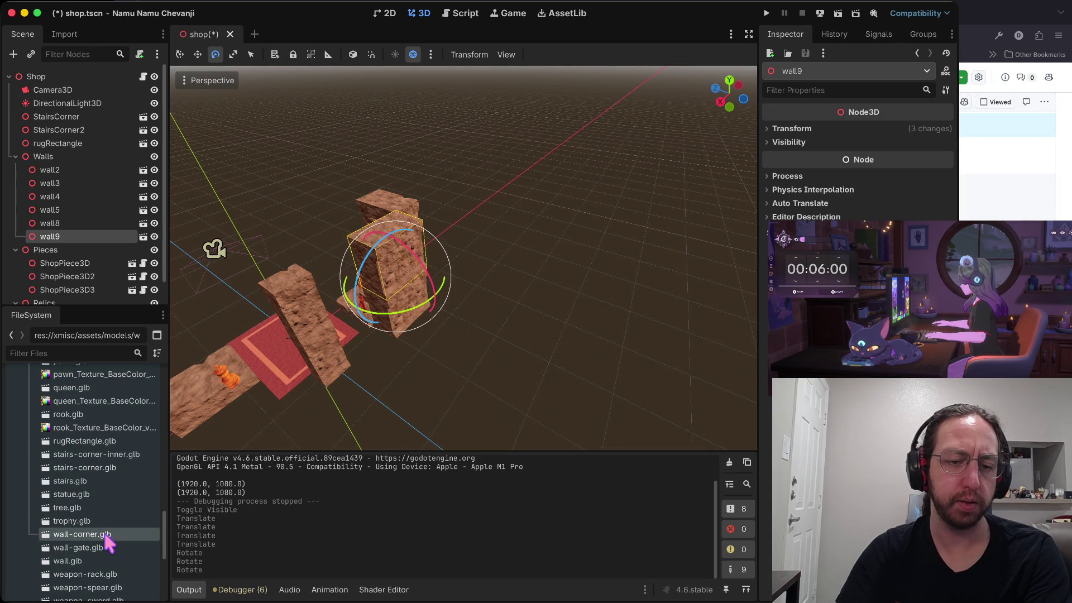
{"action": "mouse_move", "coordinate": [78, 537]}
{"action": "left_mouse_down"}
{"action": "mouse_move", "coordinate": [76, 74]}
{"action": "mouse_move", "coordinate": [82, 81]}
{"action": "left_mouse_up"}
{"action": "scroll", "coordinate": [321, 401], "scroll_direction": "down", "scroll_amount": 10}
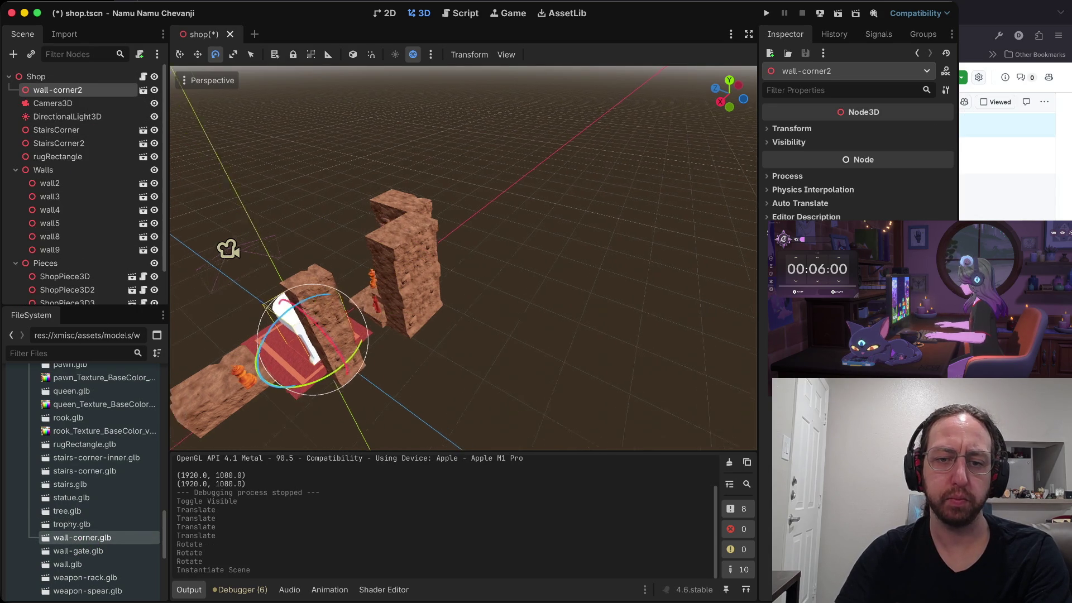
{"action": "scroll", "coordinate": [440, 252], "scroll_direction": "down", "scroll_amount": 10}
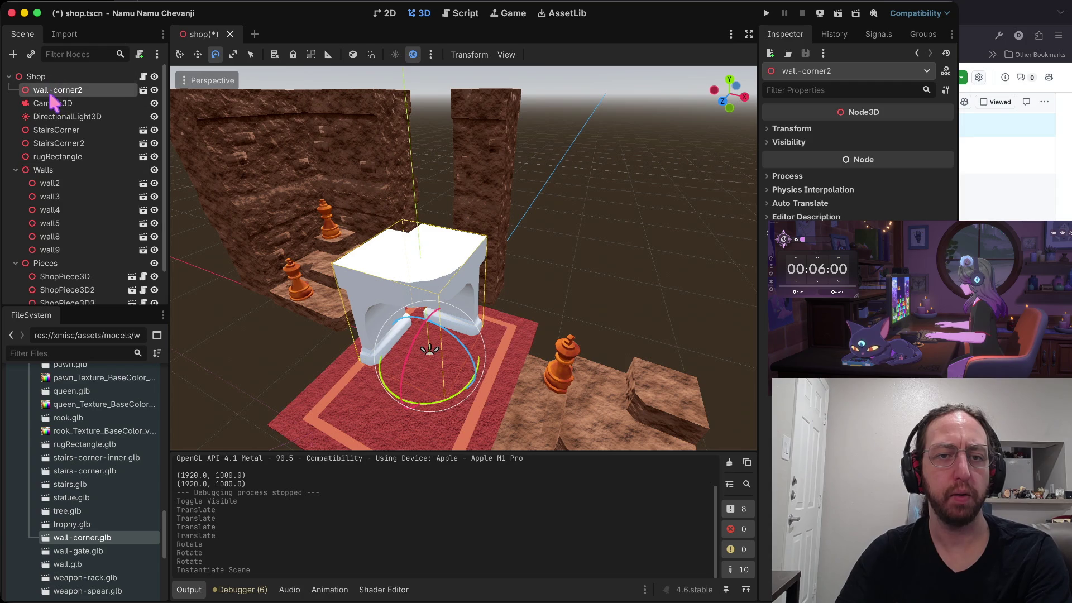
Create an inherited scene from wall-corner.glb and load the brown rock material onto its mesh's Surface 0
{"action": "left_click", "coordinate": [143, 91]}
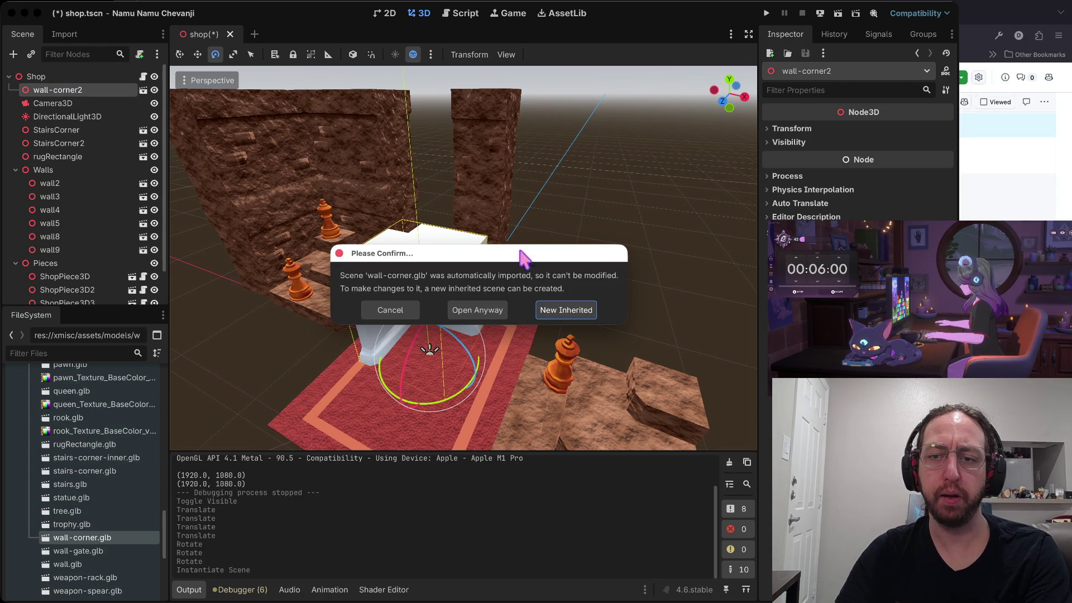
{"action": "left_click", "coordinate": [562, 310]}
{"action": "left_click", "coordinate": [100, 91]}
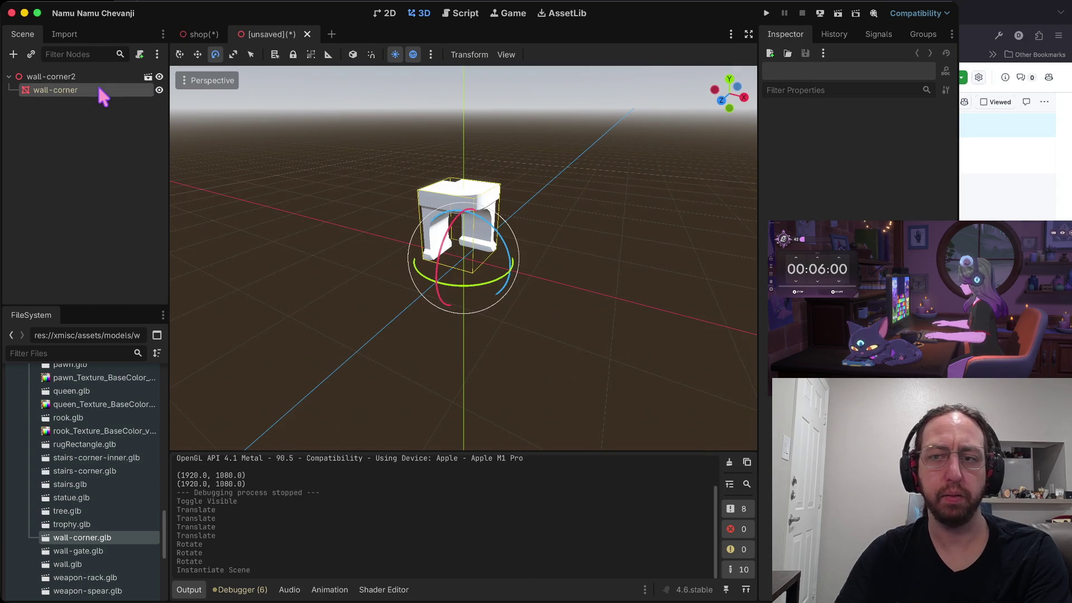
{"action": "left_click", "coordinate": [867, 141]}
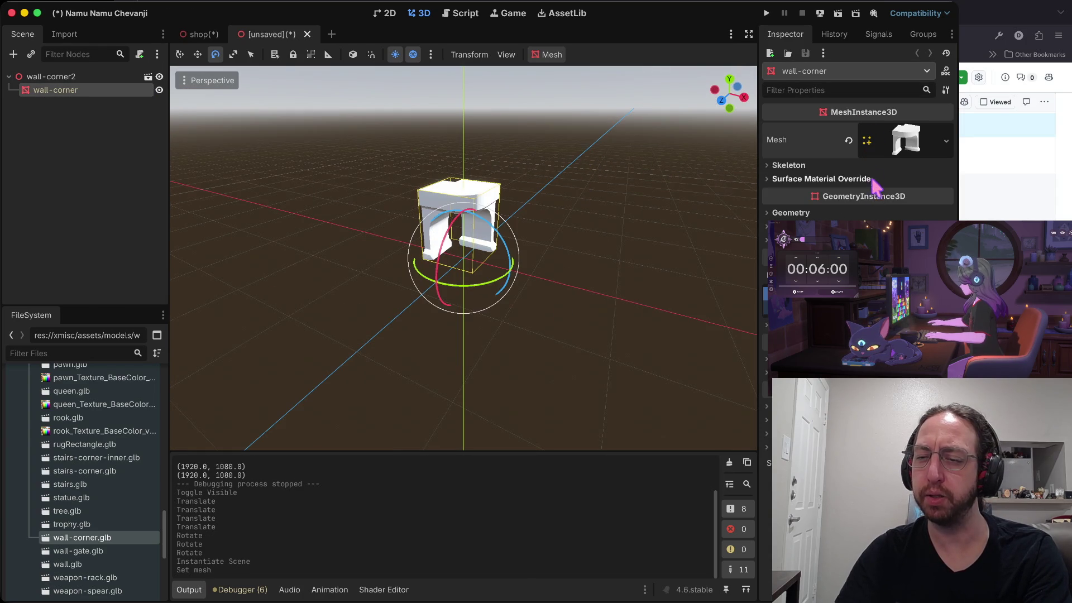
{"action": "left_click", "coordinate": [900, 142]}
{"action": "scroll", "coordinate": [854, 167], "scroll_direction": "down", "scroll_amount": 4}
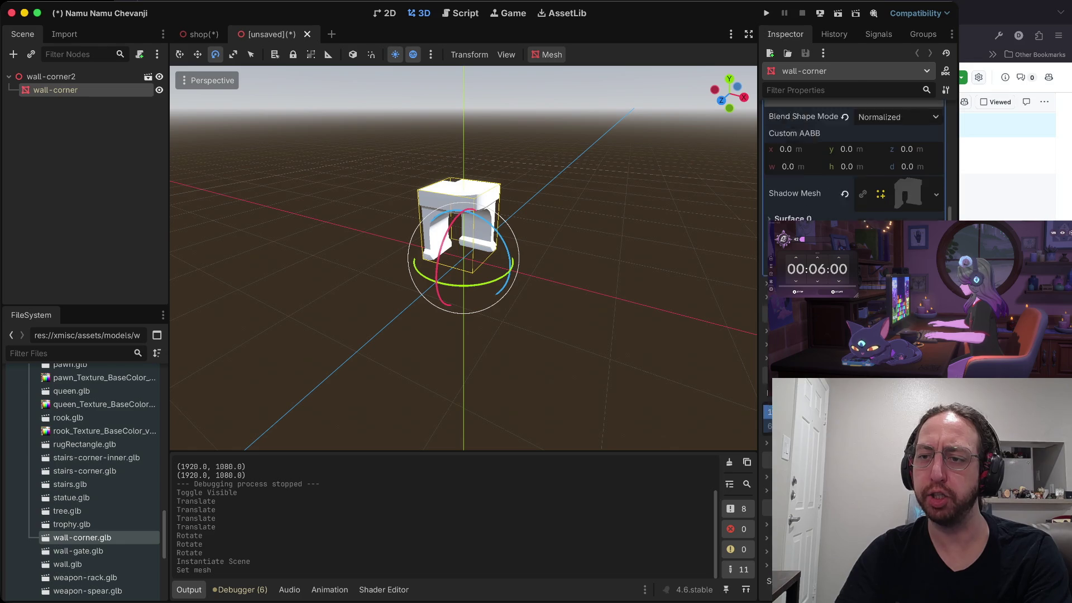
{"action": "left_click", "coordinate": [809, 203]}
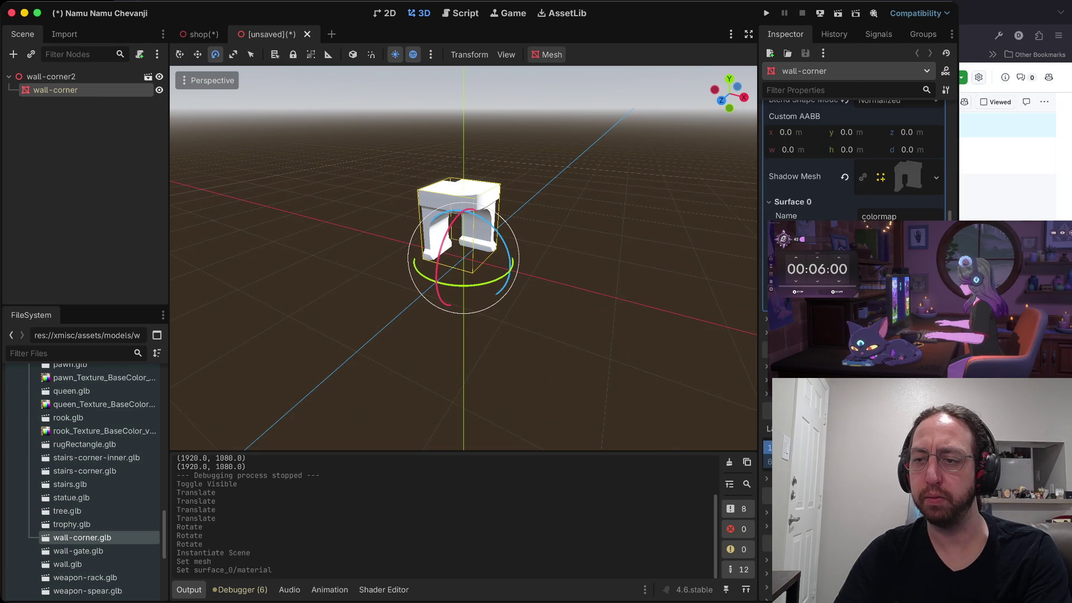
{"action": "scroll", "coordinate": [854, 161], "scroll_direction": "down", "scroll_amount": 3}
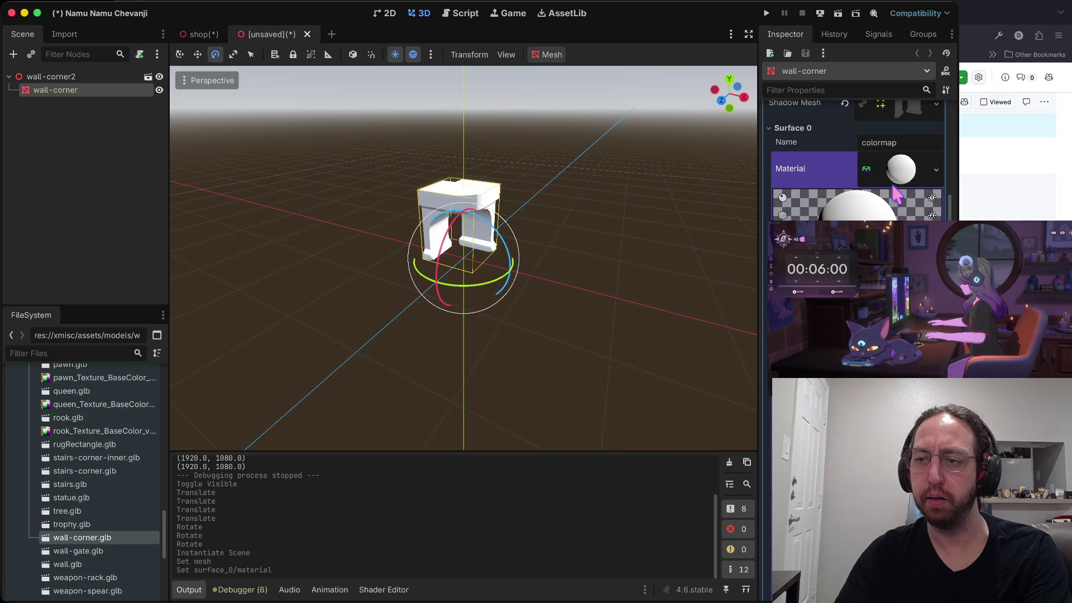
{"action": "left_click", "coordinate": [899, 169]}
{"action": "left_click", "coordinate": [936, 190]}
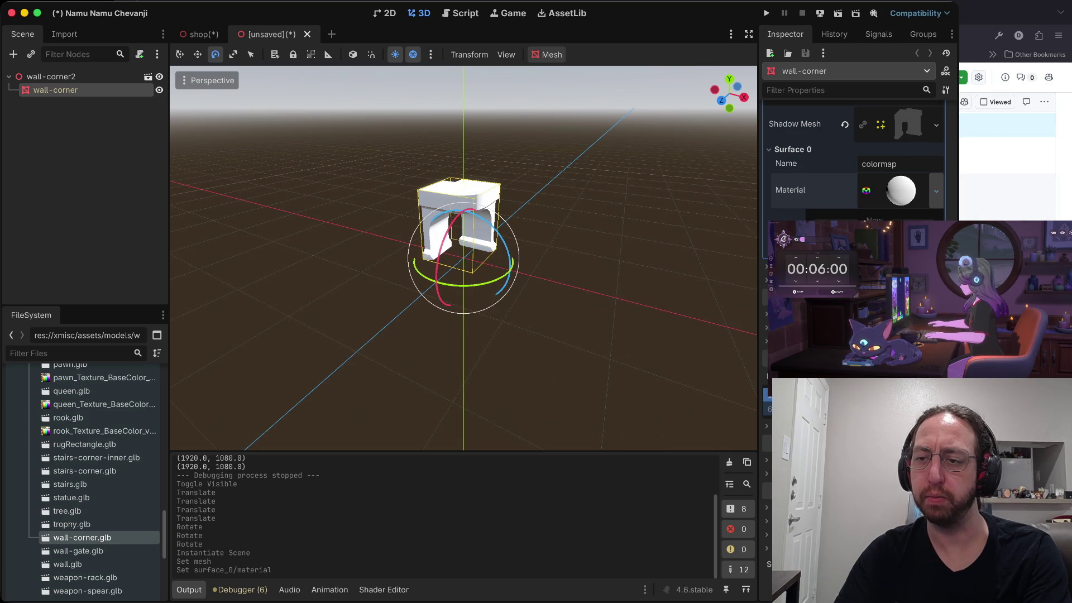
{"action": "left_click", "coordinate": [882, 234]}
{"action": "double_click", "coordinate": [452, 181]}
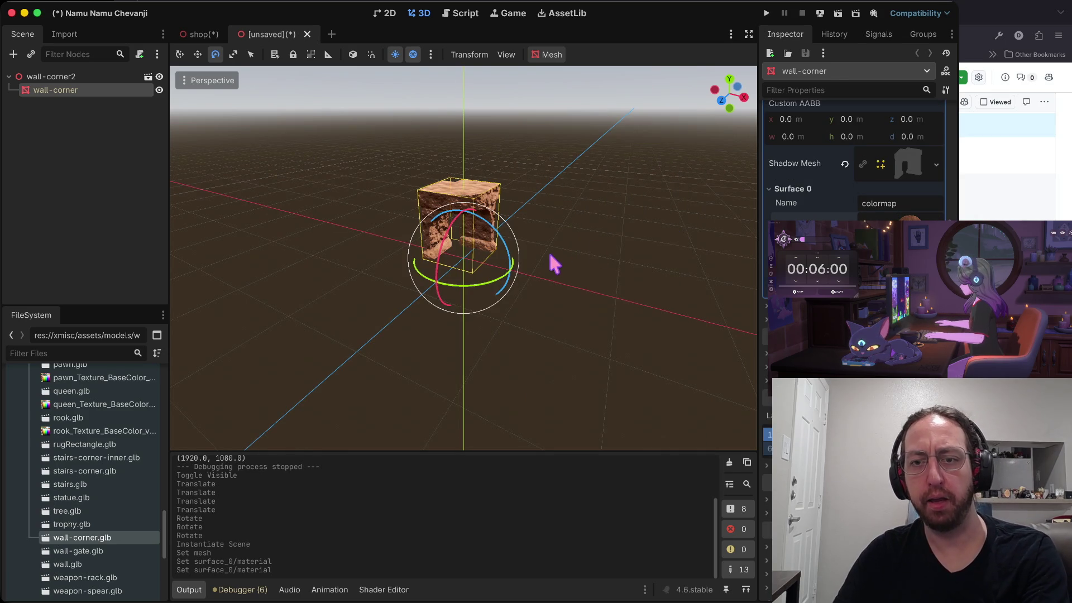
Save the new scene as wall_corner.tscn in GameObjects/Environment
{"action": "key", "text": "ctrl+s"}
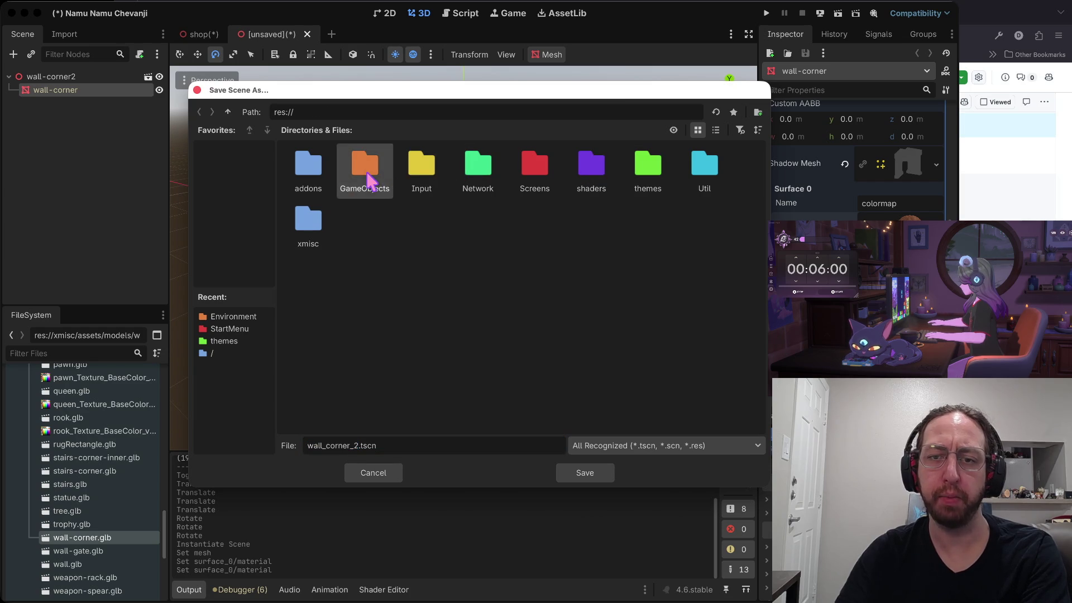
{"action": "double_click", "coordinate": [360, 170]}
{"action": "double_click", "coordinate": [421, 165]}
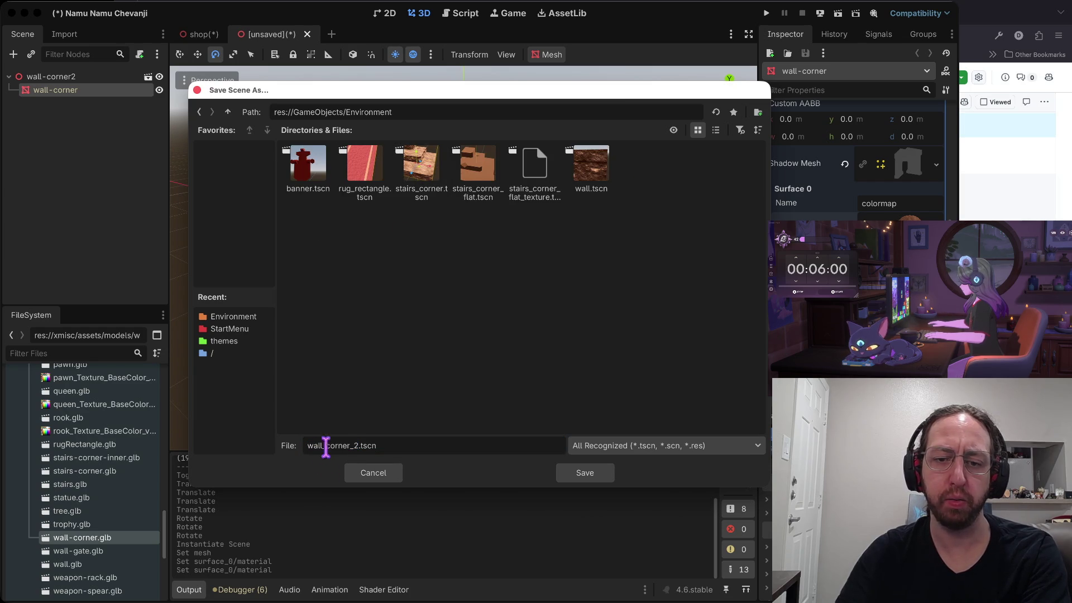
{"action": "key", "text": "BackSpace"}
{"action": "key", "text": "BackSpace"}
{"action": "key", "text": "Return"}
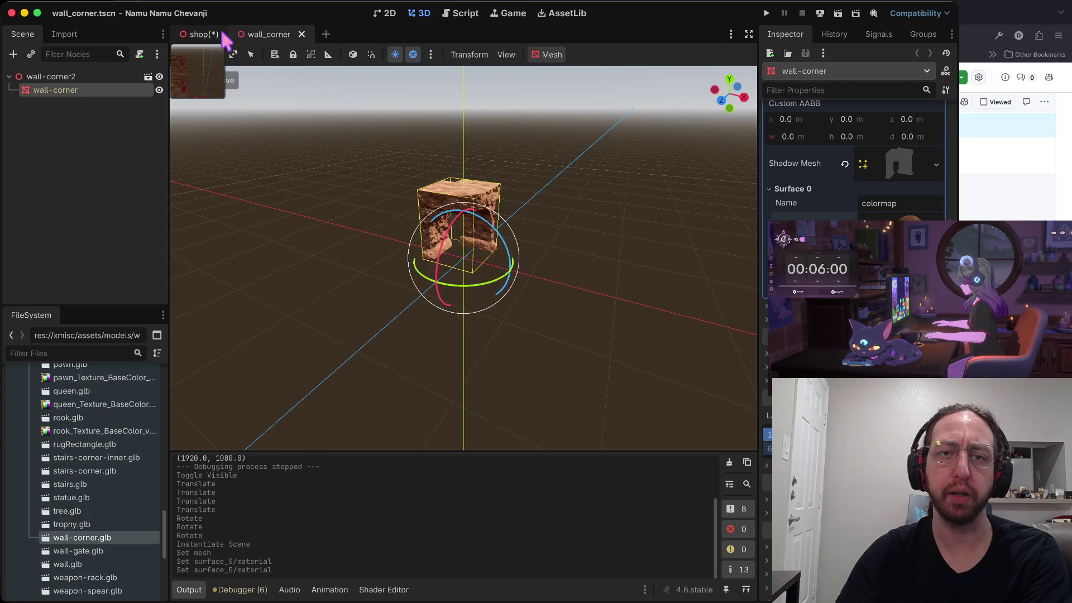
Close wall_corner and delete the untextured wall-corner2 node from the shop scene
{"action": "left_click", "coordinate": [197, 37]}
{"action": "left_click", "coordinate": [312, 34]}
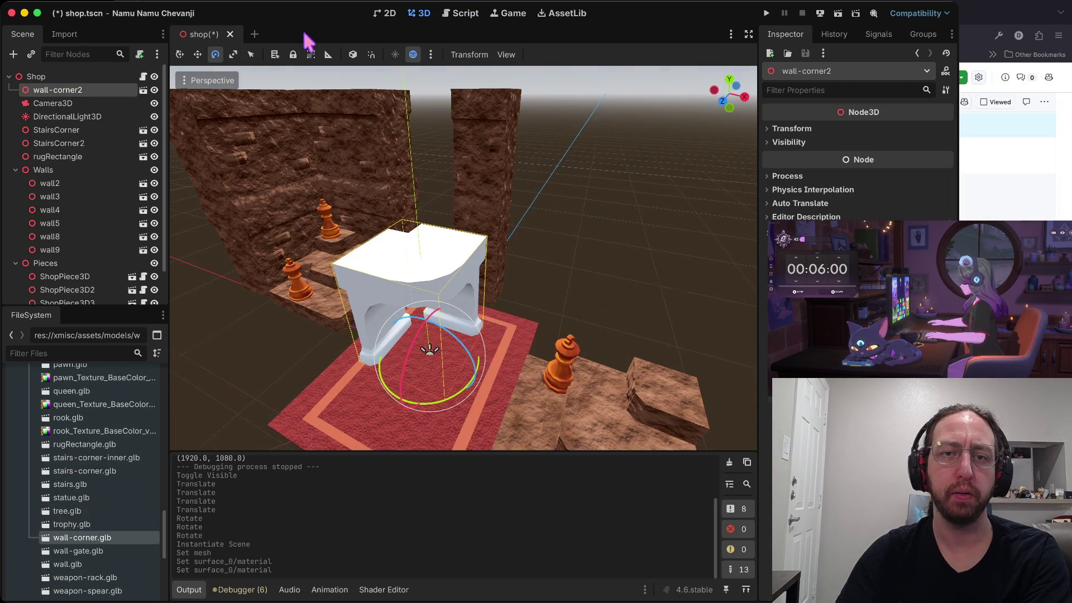
{"action": "right_click", "coordinate": [98, 91]}
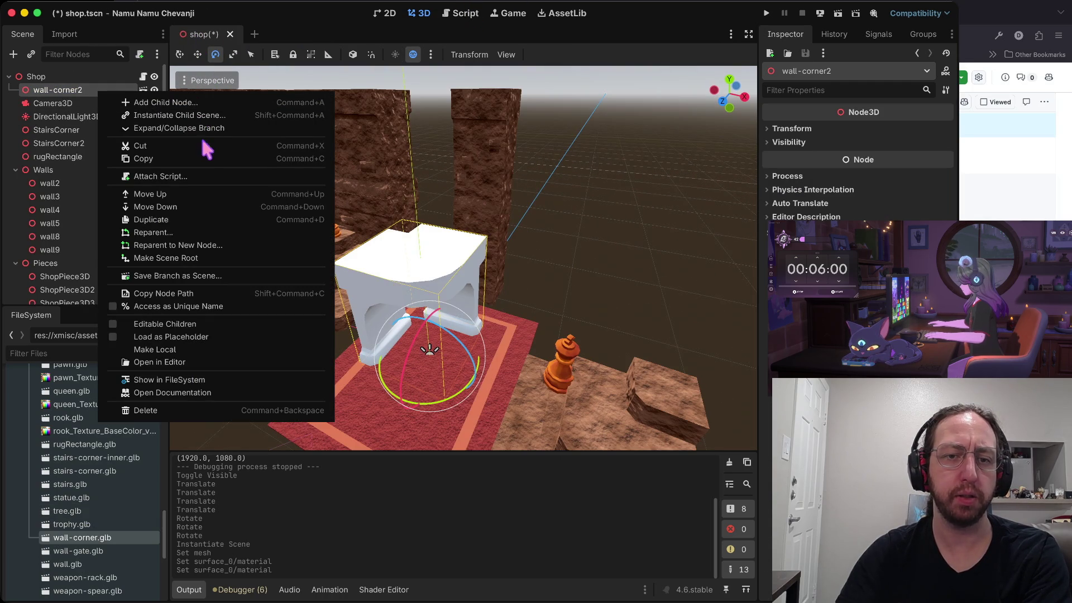
{"action": "left_click", "coordinate": [166, 410]}
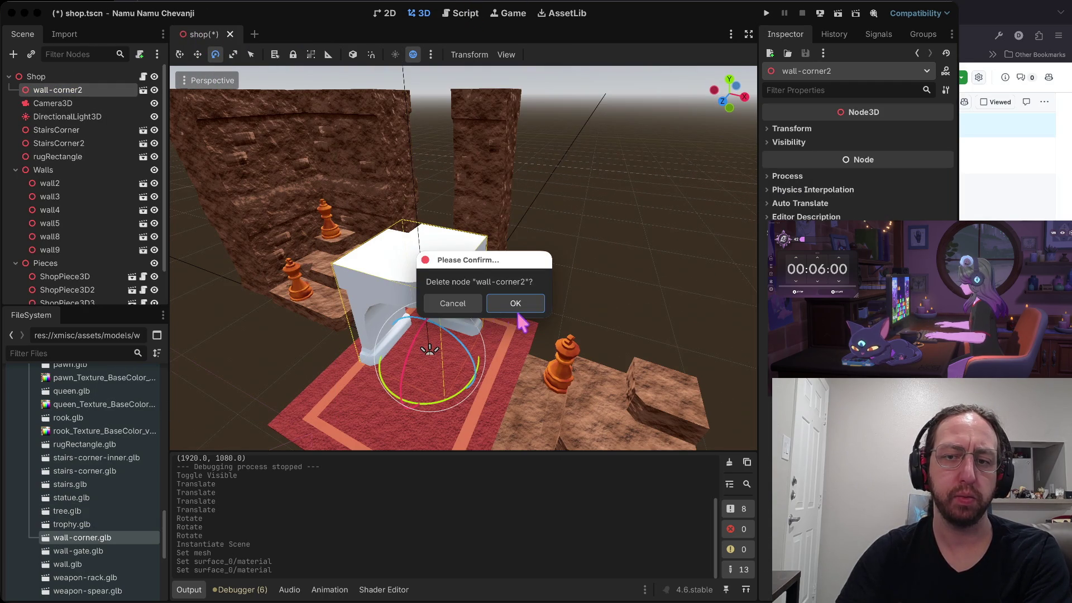
{"action": "key", "text": "Return"}
Instantiate wall_corner.tscn under Shop and move it right, beside the rug
{"action": "right_click", "coordinate": [63, 77]}
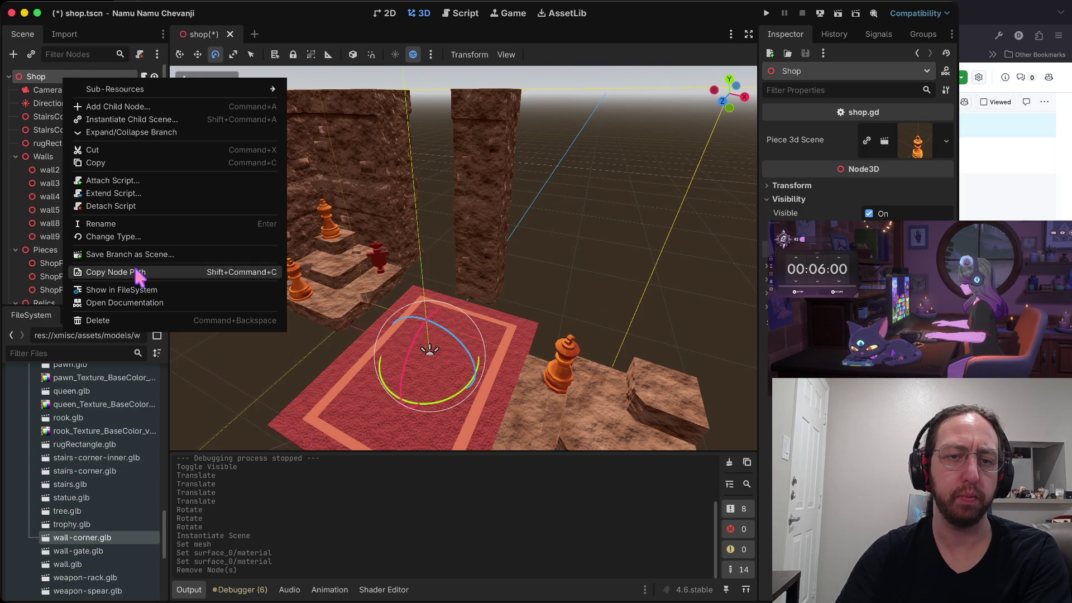
{"action": "left_click", "coordinate": [143, 119]}
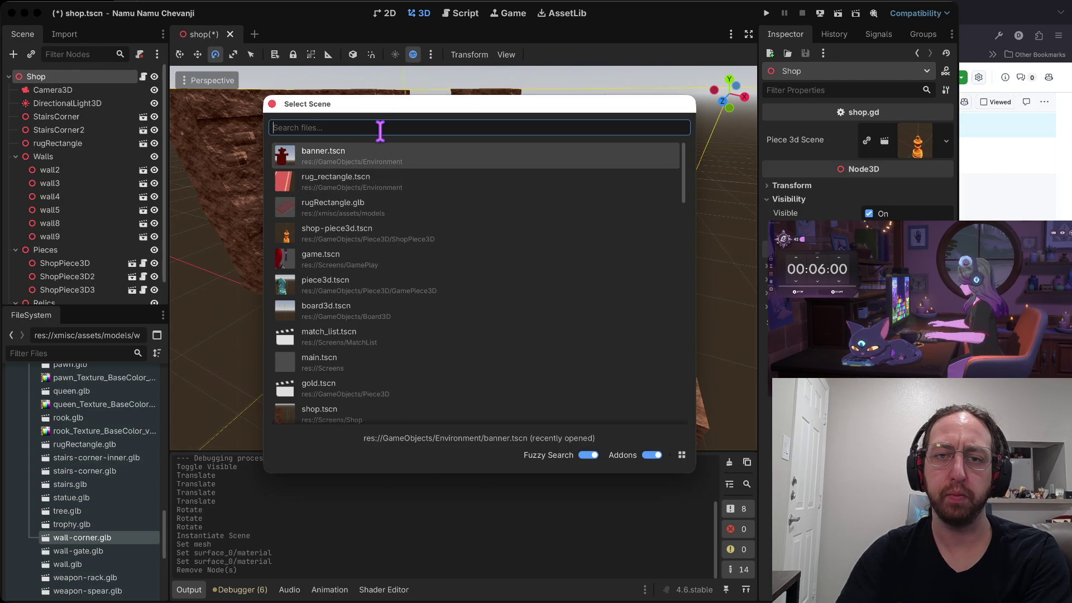
{"action": "type", "text": "corner"}
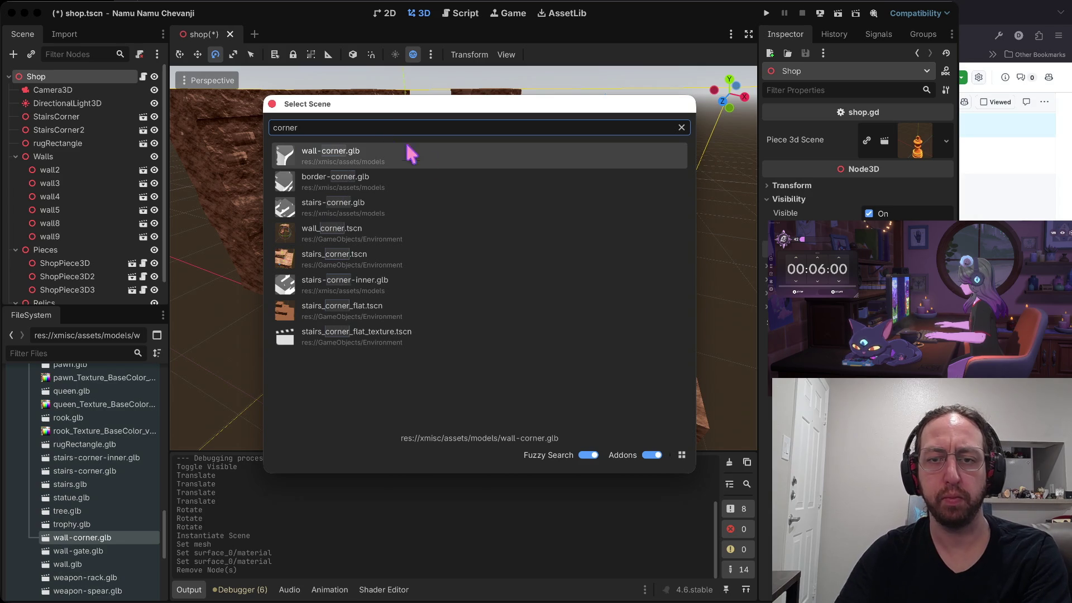
{"action": "double_click", "coordinate": [446, 223]}
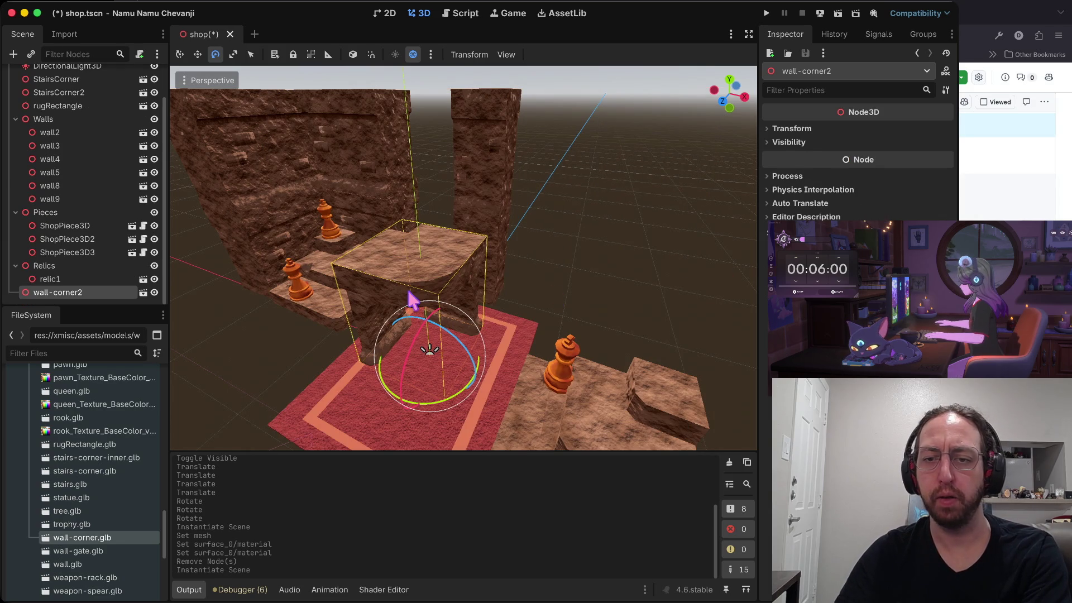
{"action": "key", "text": "w"}
{"action": "left_click_drag", "start_coordinate": [490, 384], "coordinate": [627, 410]}
{"action": "key", "text": "e"}
{"action": "scroll", "coordinate": [658, 360], "scroll_direction": "down", "scroll_amount": 5}
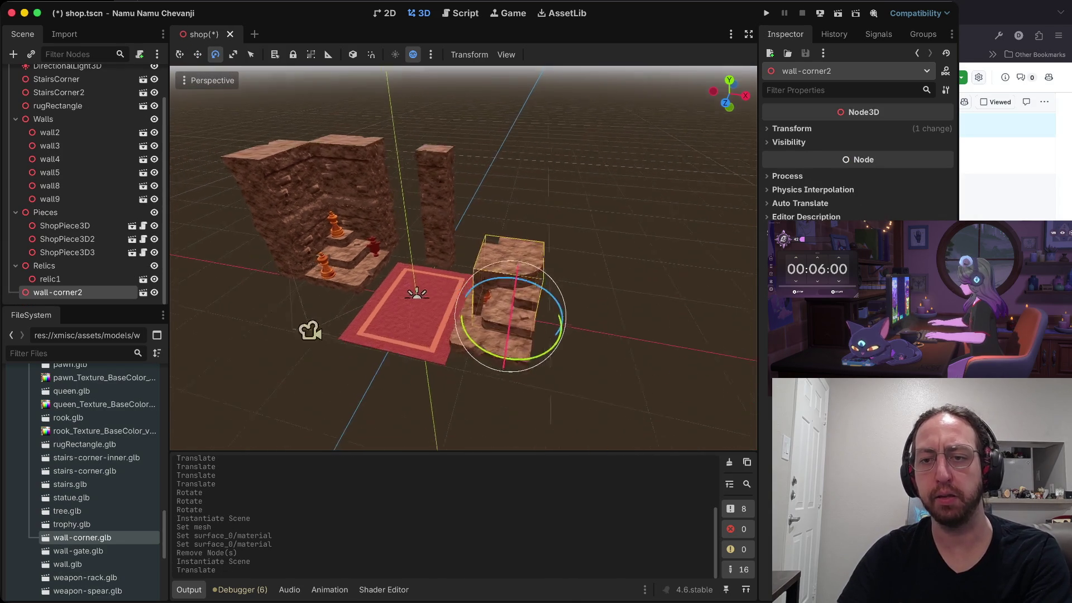
{"action": "key", "text": "super+Tab"}
{"action": "key", "text": "super+Tab"}
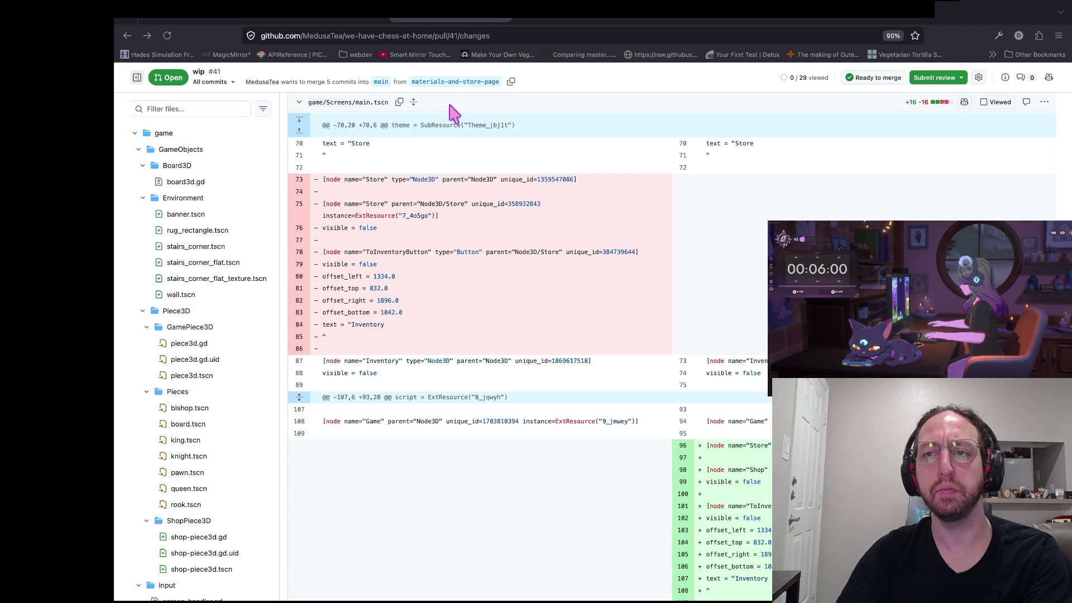
Switch to the Kenney Mini Arena browser tab
{"action": "left_click", "coordinate": [705, 24]}
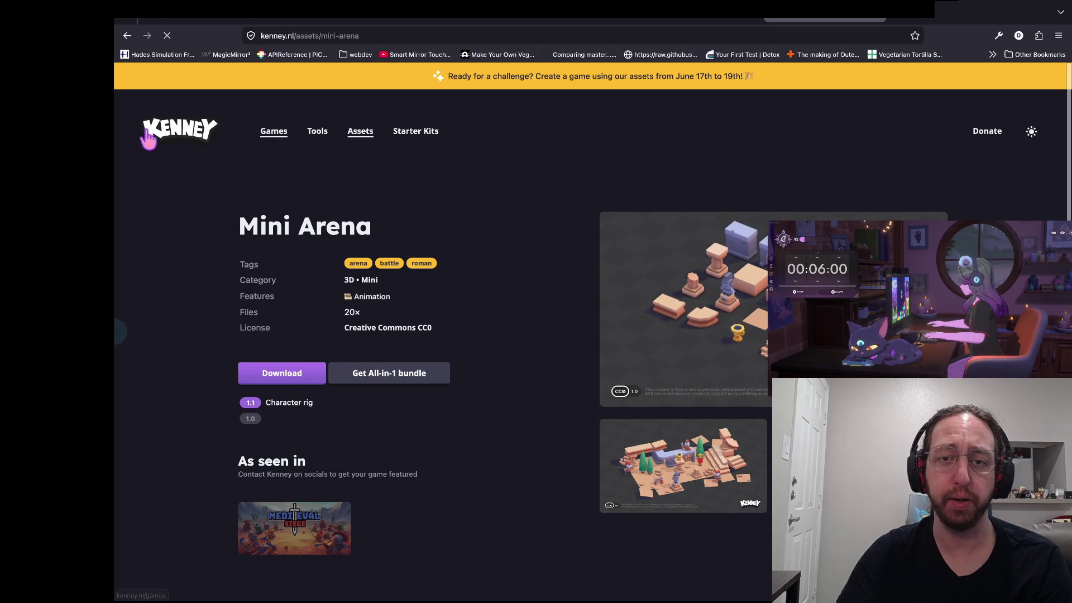
Go back to Kenney's 3D assets list and look through it
{"action": "key", "text": "alt+Left"}
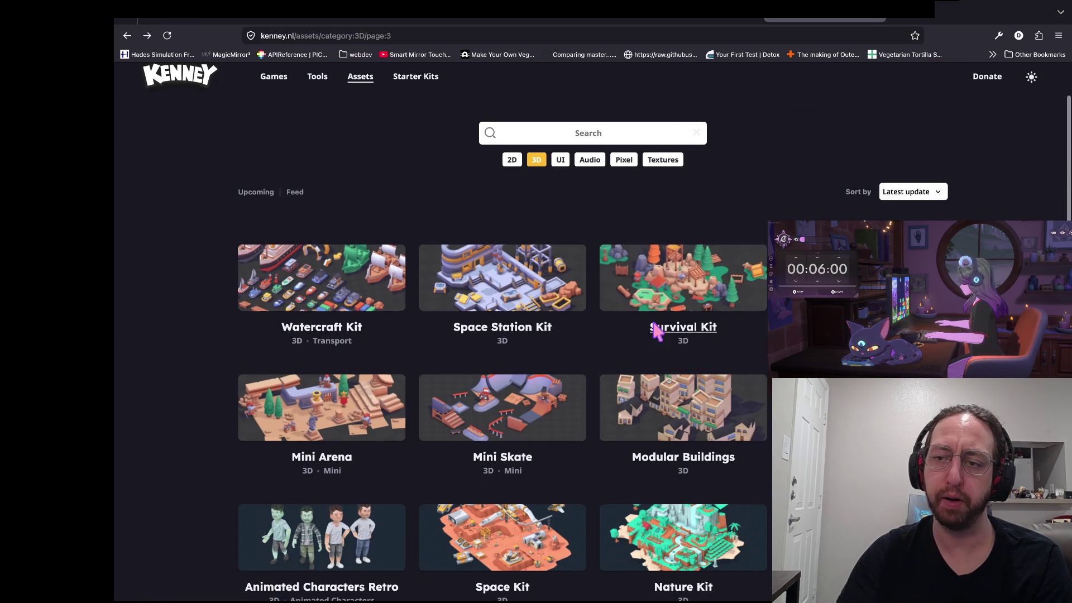
{"action": "scroll", "coordinate": [653, 330], "scroll_direction": "down", "scroll_amount": 3}
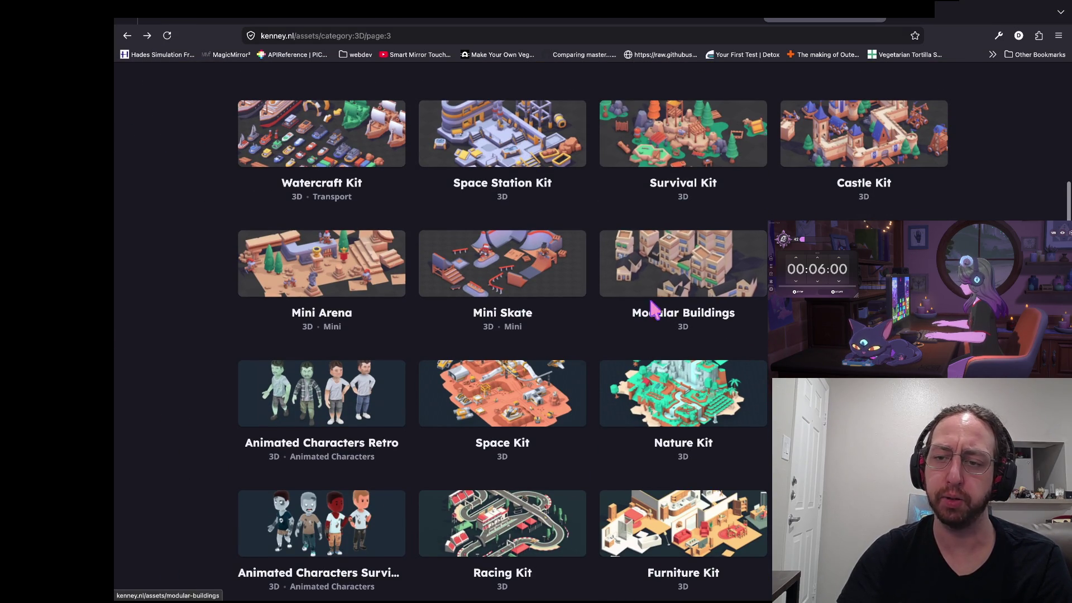
{"action": "scroll", "coordinate": [655, 324], "scroll_direction": "down", "scroll_amount": 3}
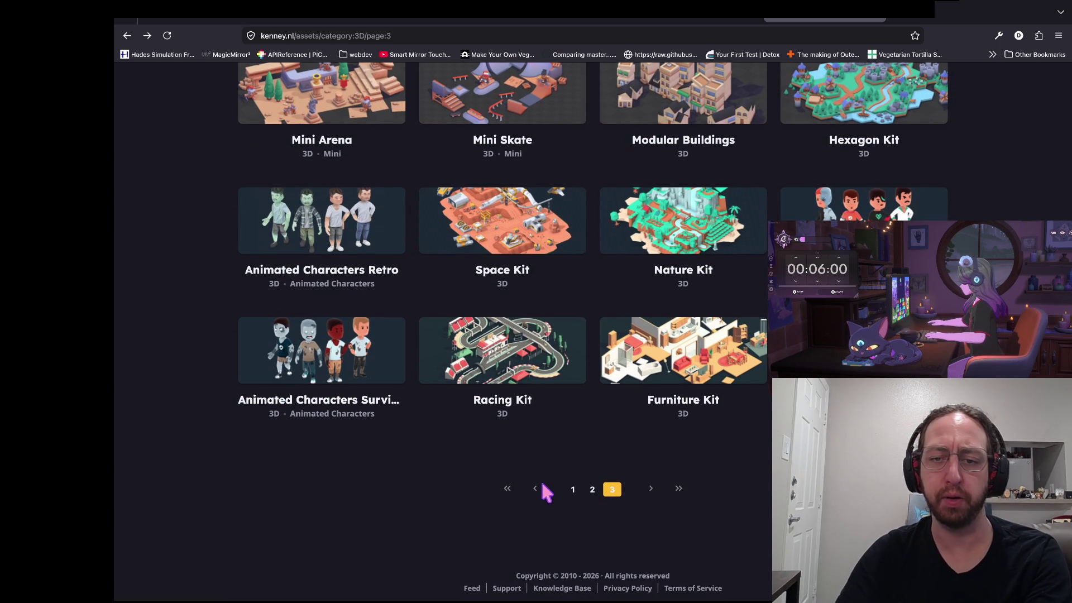
{"action": "scroll", "coordinate": [462, 433], "scroll_direction": "up", "scroll_amount": 7}
{"action": "scroll", "coordinate": [461, 433], "scroll_direction": "down", "scroll_amount": 1}
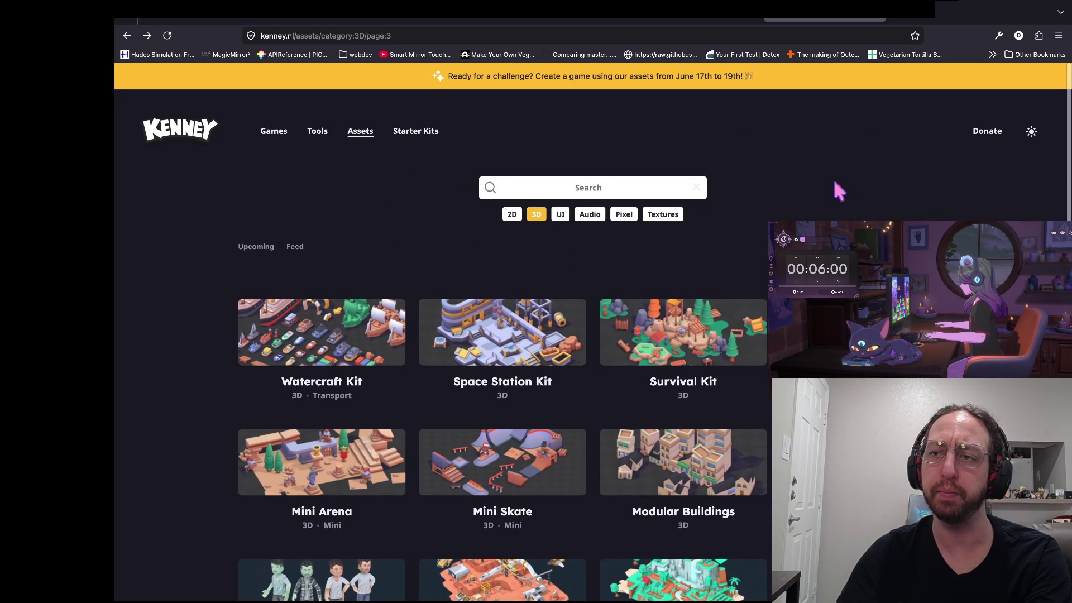
{"action": "scroll", "coordinate": [357, 357], "scroll_direction": "down", "scroll_amount": 1}
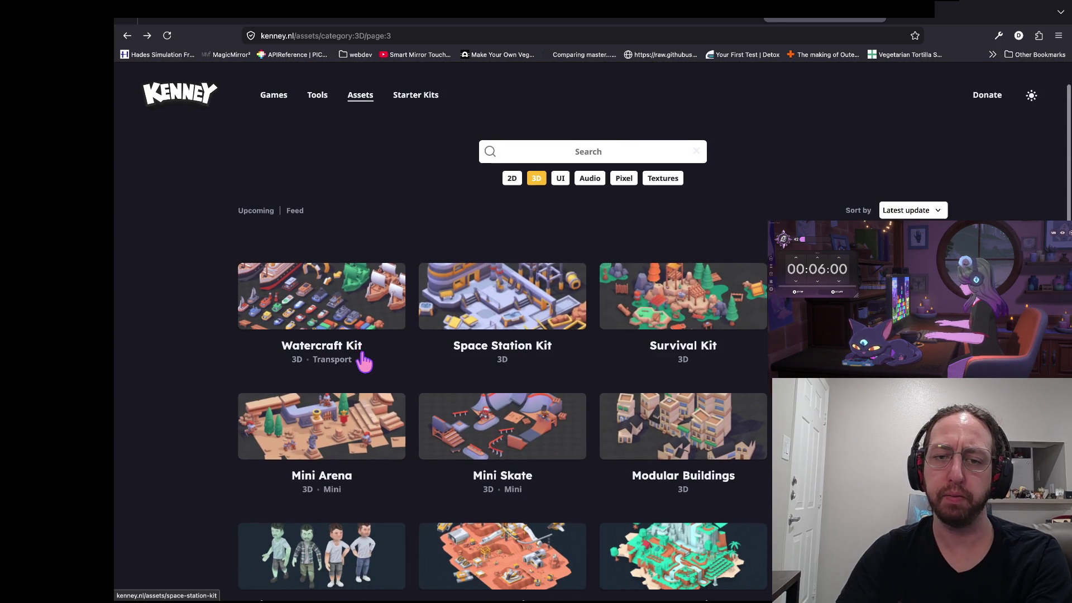
{"action": "scroll", "coordinate": [305, 358], "scroll_direction": "down", "scroll_amount": 5}
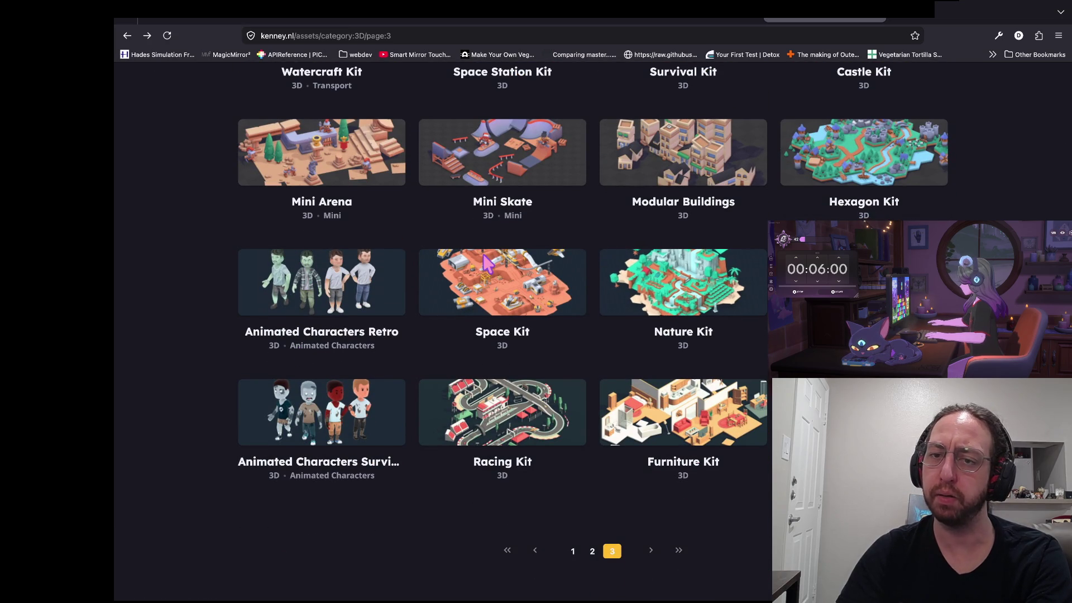
{"action": "scroll", "coordinate": [486, 246], "scroll_direction": "up", "scroll_amount": 2}
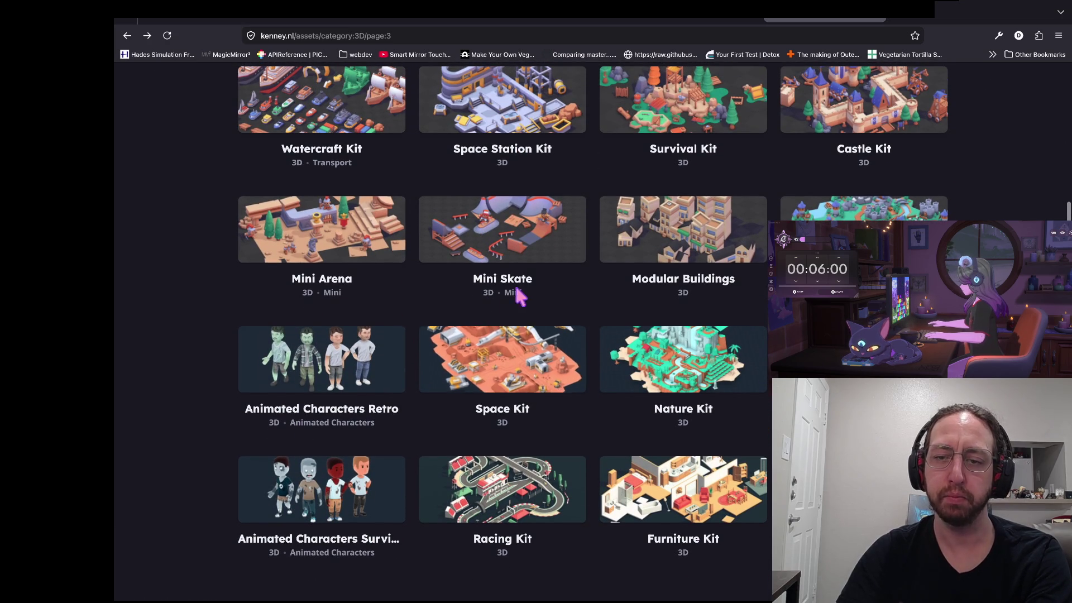
{"action": "scroll", "coordinate": [614, 342], "scroll_direction": "up", "scroll_amount": 5}
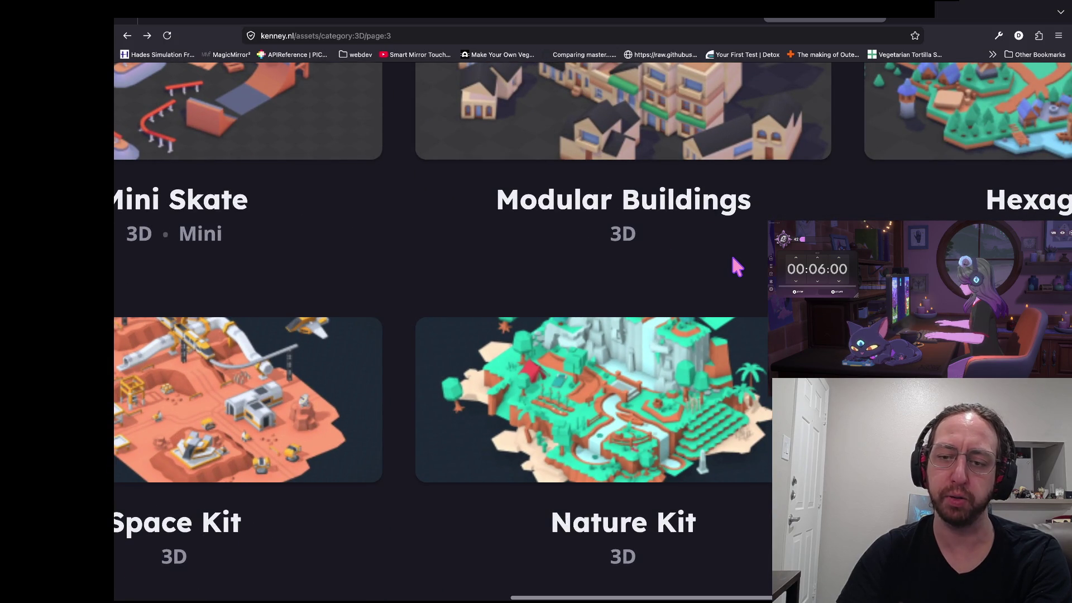
{"action": "scroll", "coordinate": [735, 267], "scroll_direction": "down", "scroll_amount": 5}
{"action": "scroll", "coordinate": [660, 241], "scroll_direction": "up", "scroll_amount": 1}
{"action": "scroll", "coordinate": [661, 241], "scroll_direction": "up", "scroll_amount": 1}
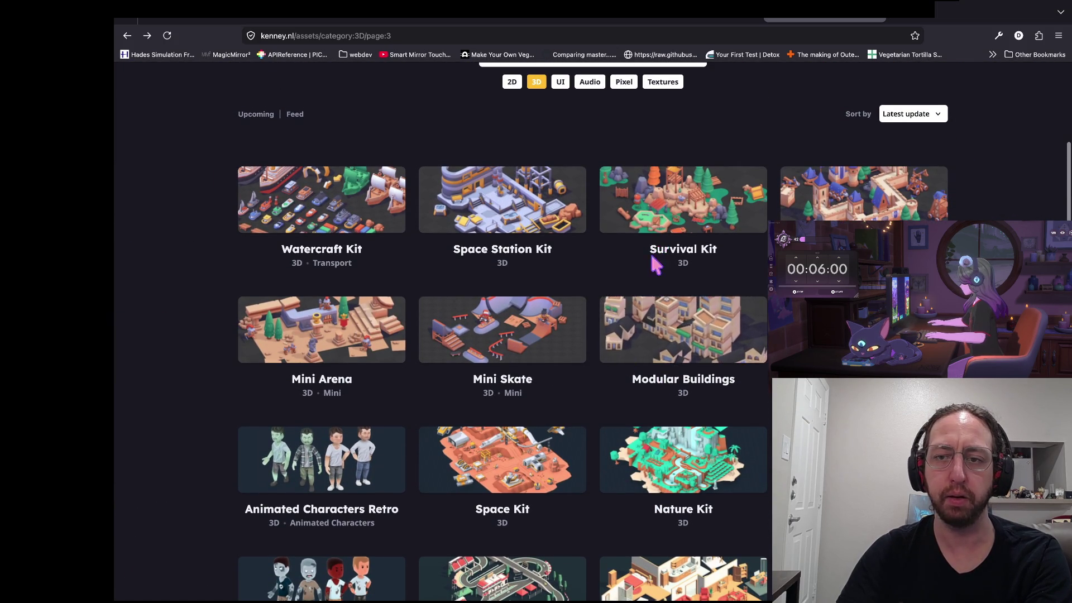
{"action": "scroll", "coordinate": [653, 246], "scroll_direction": "up", "scroll_amount": 2}
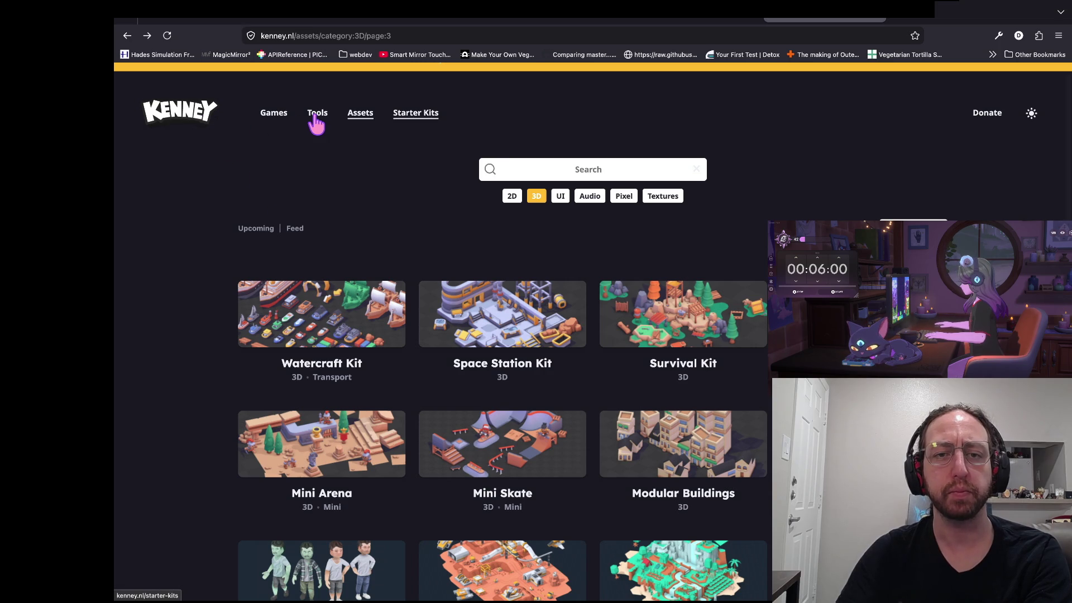
Browse the Kenney Games page, then return to the Godot shop scene
{"action": "left_click", "coordinate": [169, 123]}
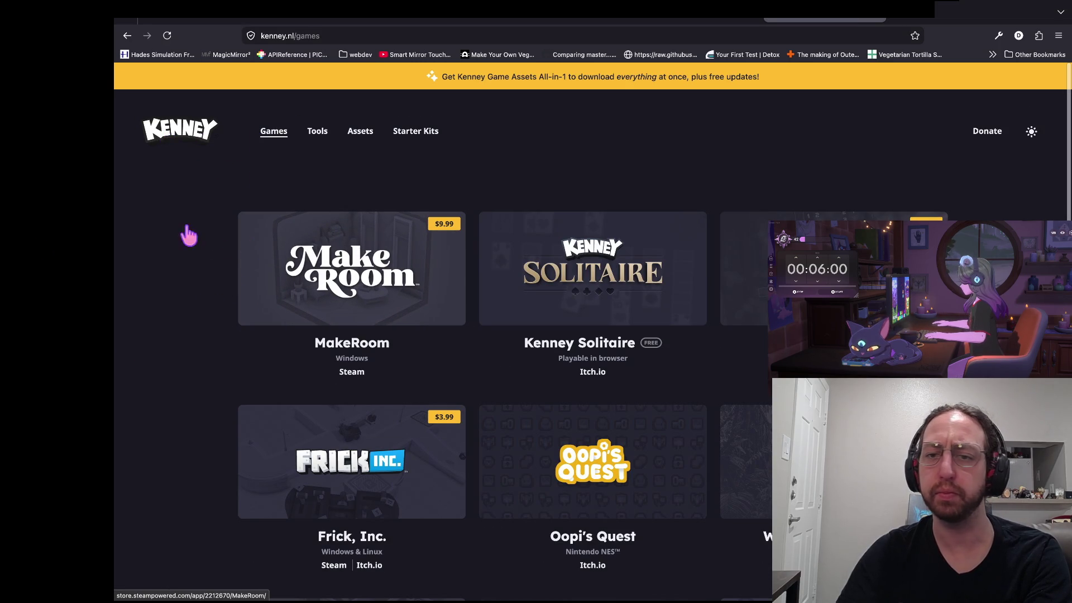
{"action": "scroll", "coordinate": [43, 391], "scroll_direction": "down", "scroll_amount": 10}
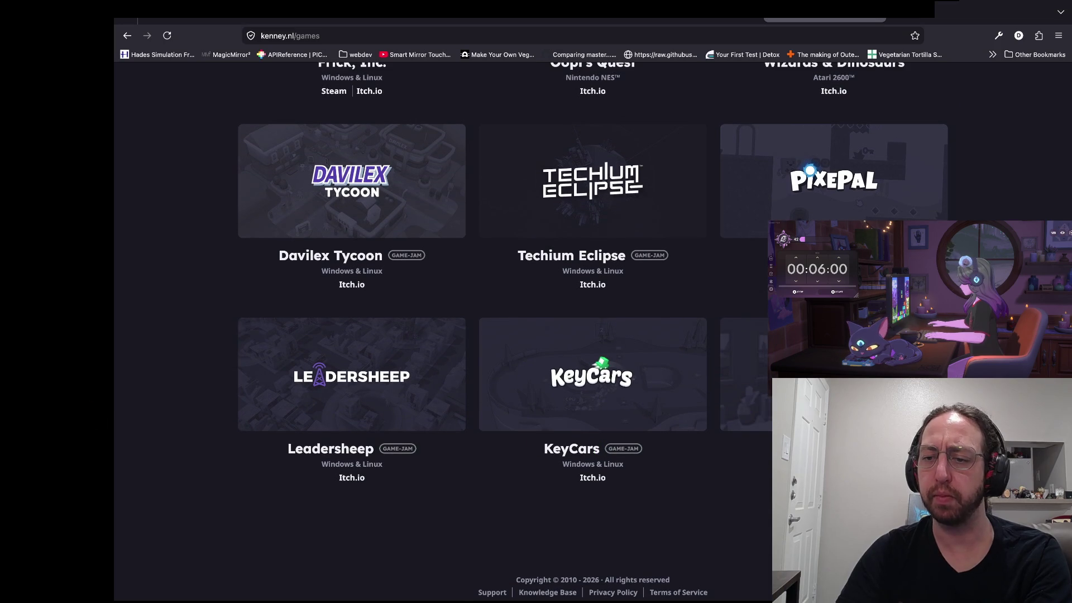
{"action": "scroll", "coordinate": [704, 273], "scroll_direction": "up", "scroll_amount": 3}
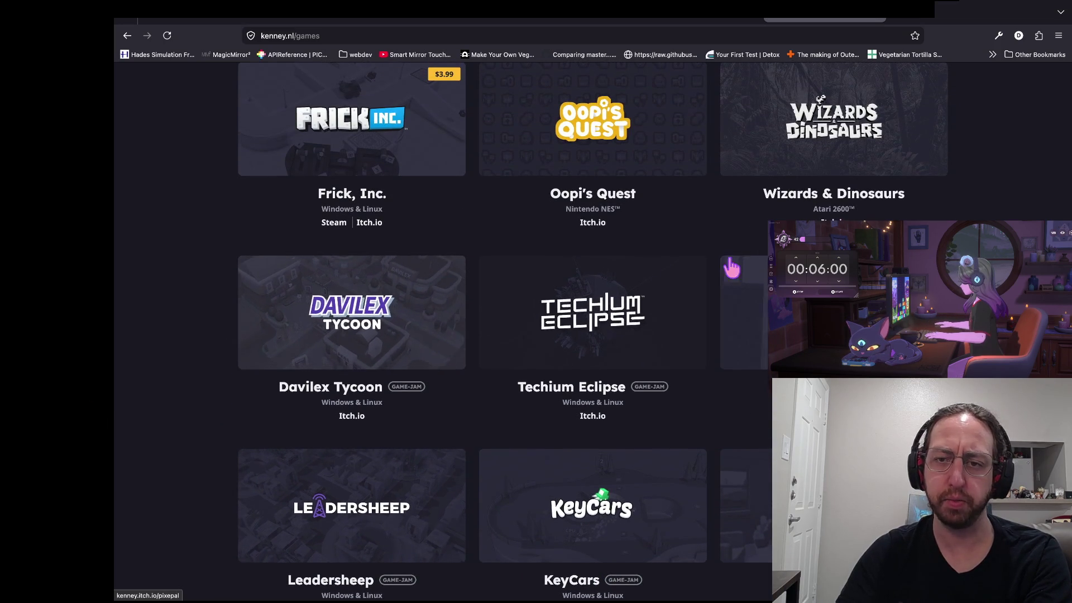
{"action": "scroll", "coordinate": [704, 274], "scroll_direction": "up", "scroll_amount": 5}
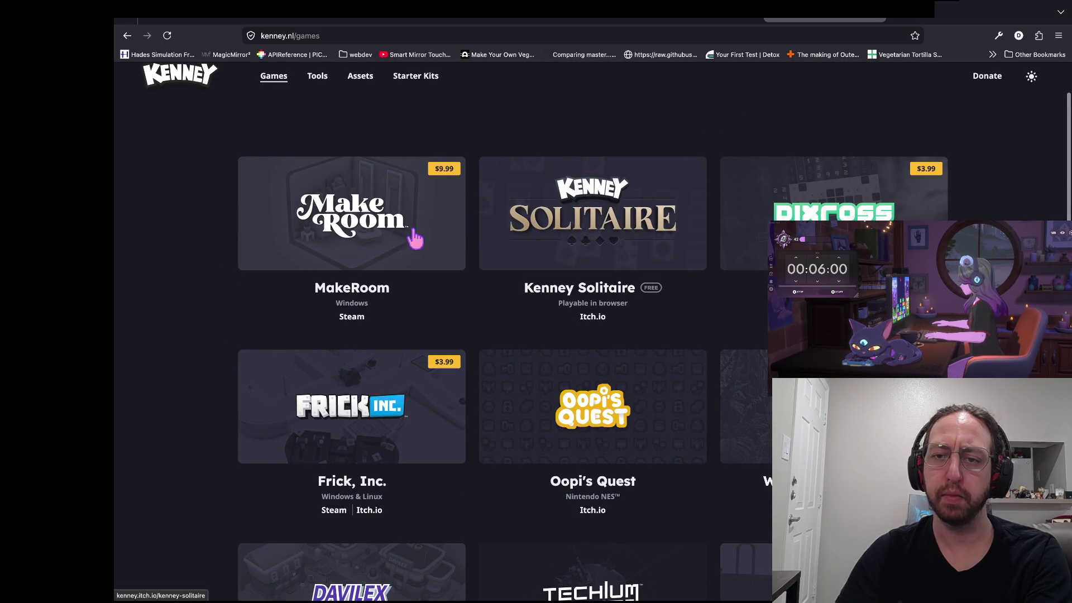
{"action": "key", "text": "alt+Tab"}
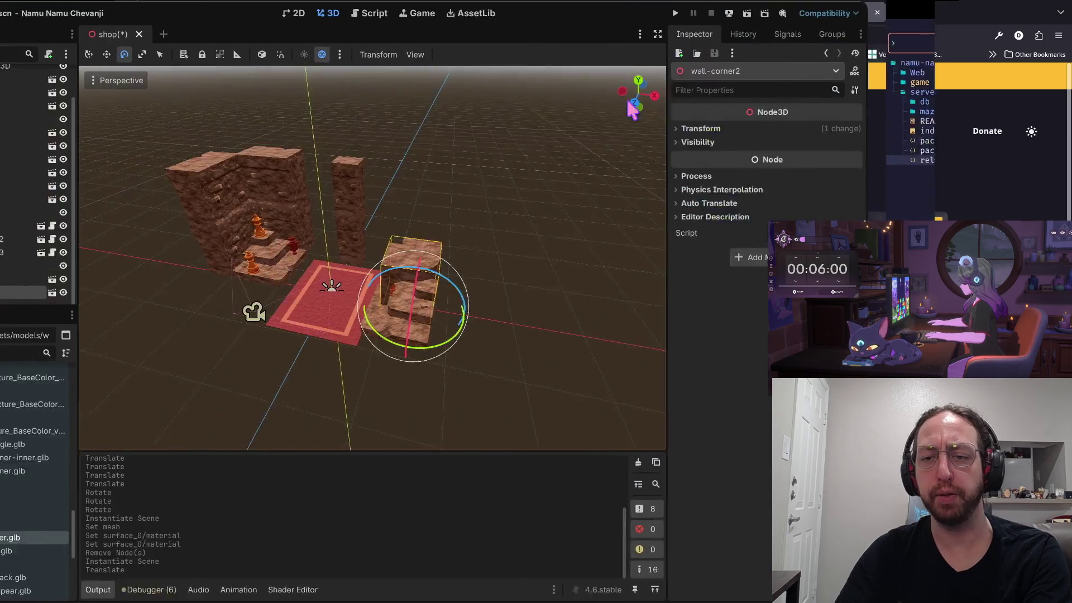
Fly into the corner by the chess pieces and select wall5, wall9 and wall8
{"action": "key", "text": "w"}
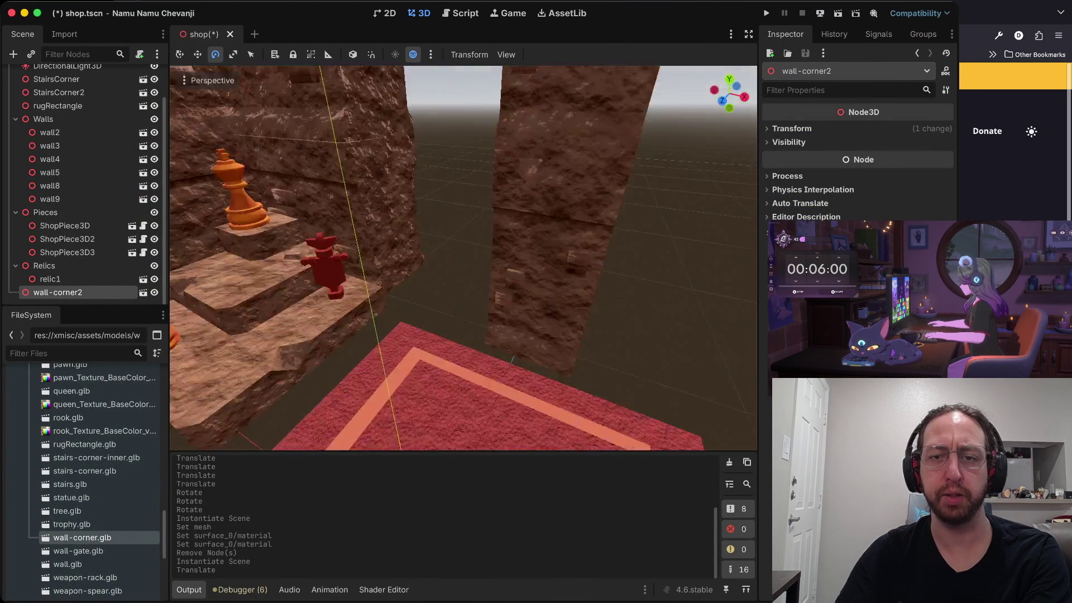
{"action": "key", "text": "w"}
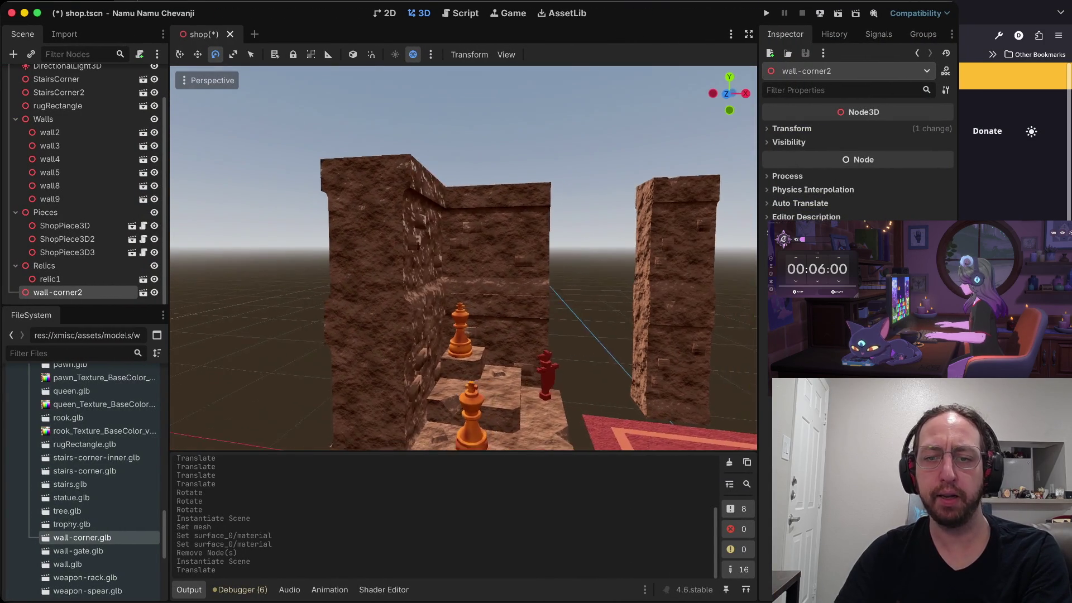
{"action": "key", "text": "w"}
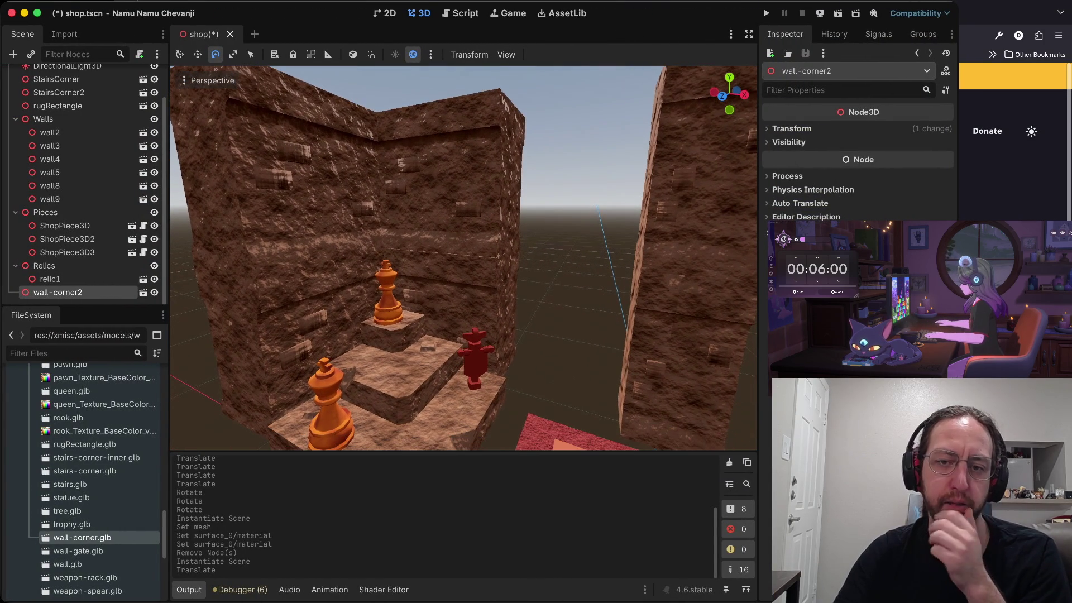
{"action": "left_click", "coordinate": [306, 200]}
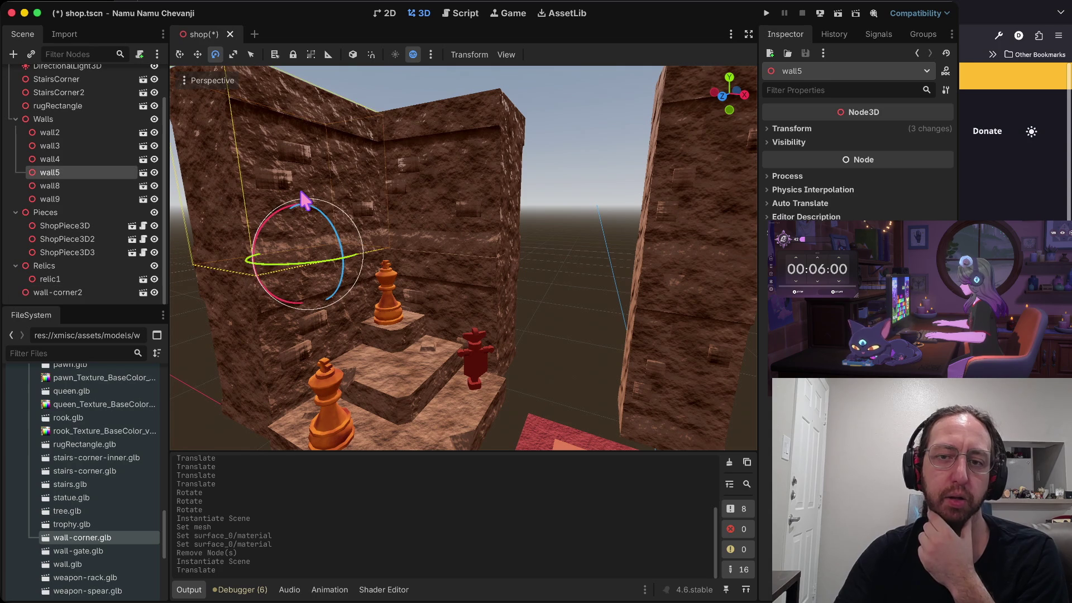
{"action": "left_click", "coordinate": [474, 188]}
{"action": "left_click", "coordinate": [334, 199]}
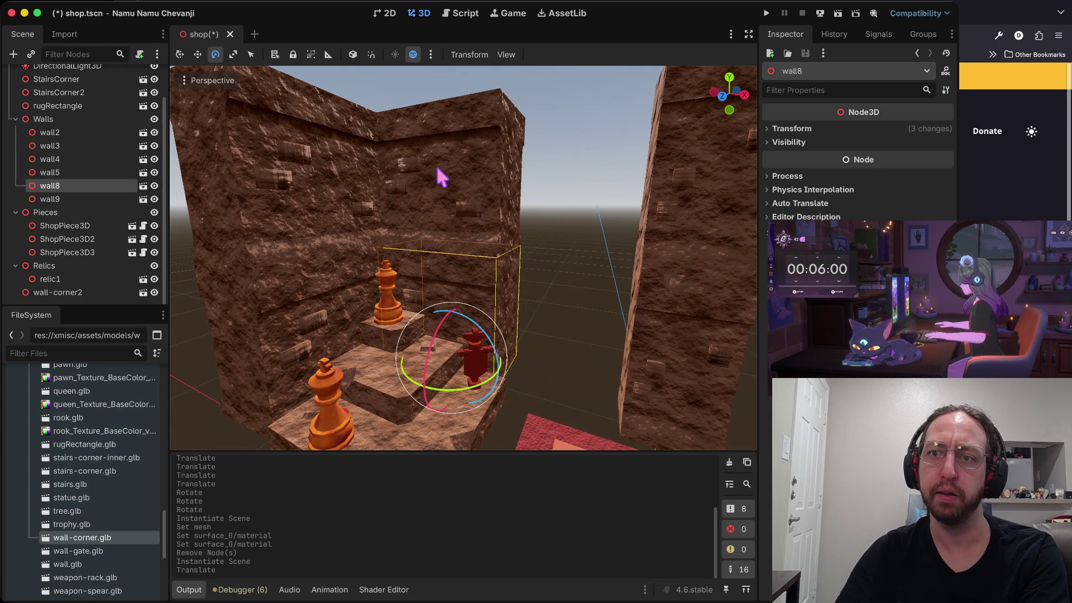
{"action": "key", "text": "super+Tab"}
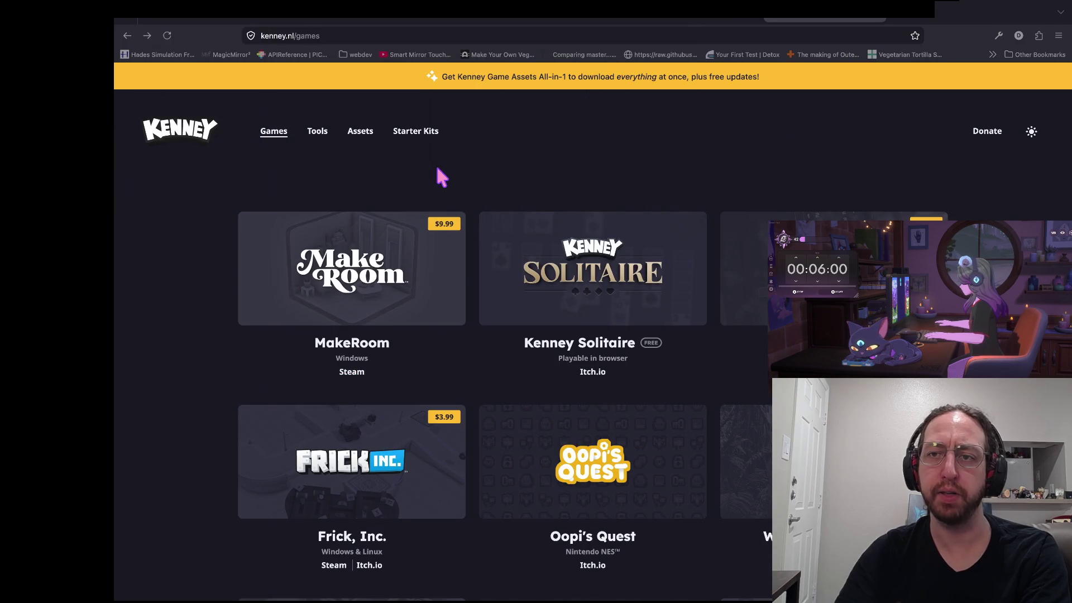
Navigate back to page 3 of Kenney's 3D assets and open the Mini Arena kit
{"action": "key", "text": "alt+Left"}
{"action": "key", "text": "alt+Left"}
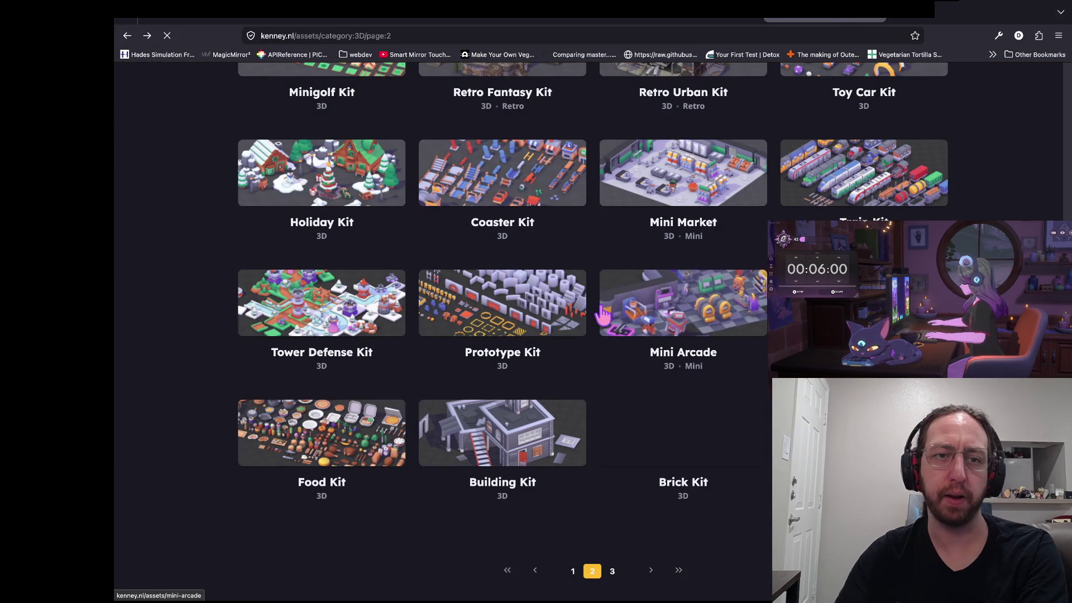
{"action": "key", "text": "alt+Left"}
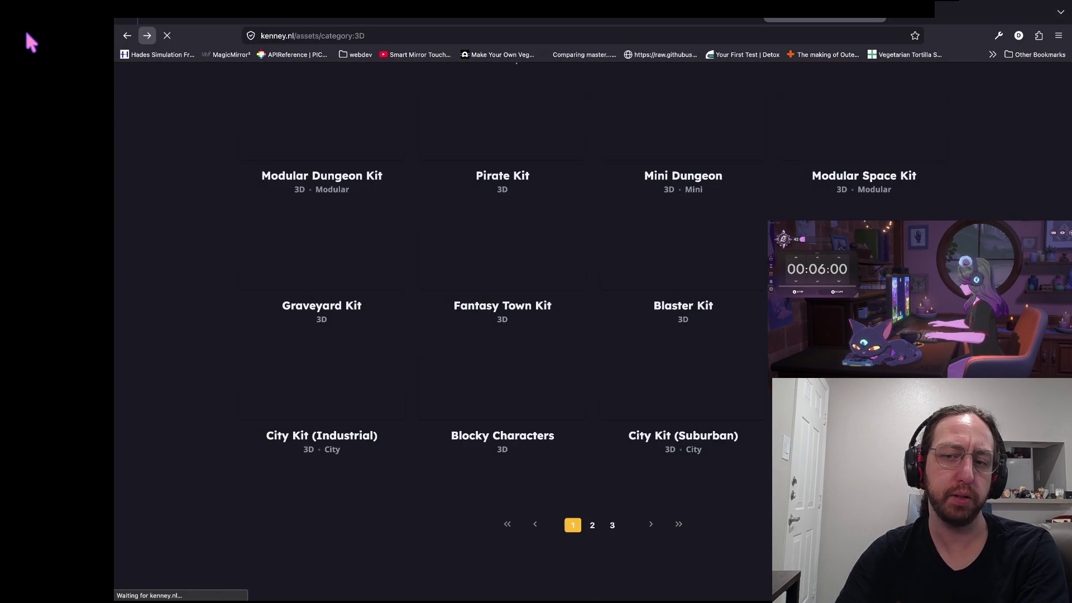
{"action": "key", "text": "alt+Left"}
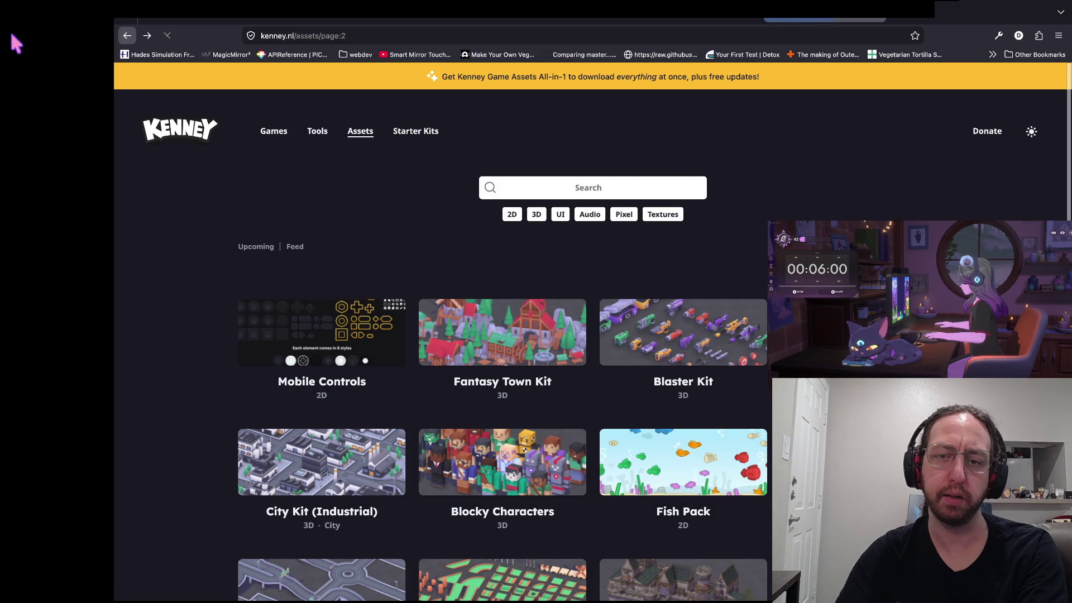
{"action": "key", "text": "alt+Left"}
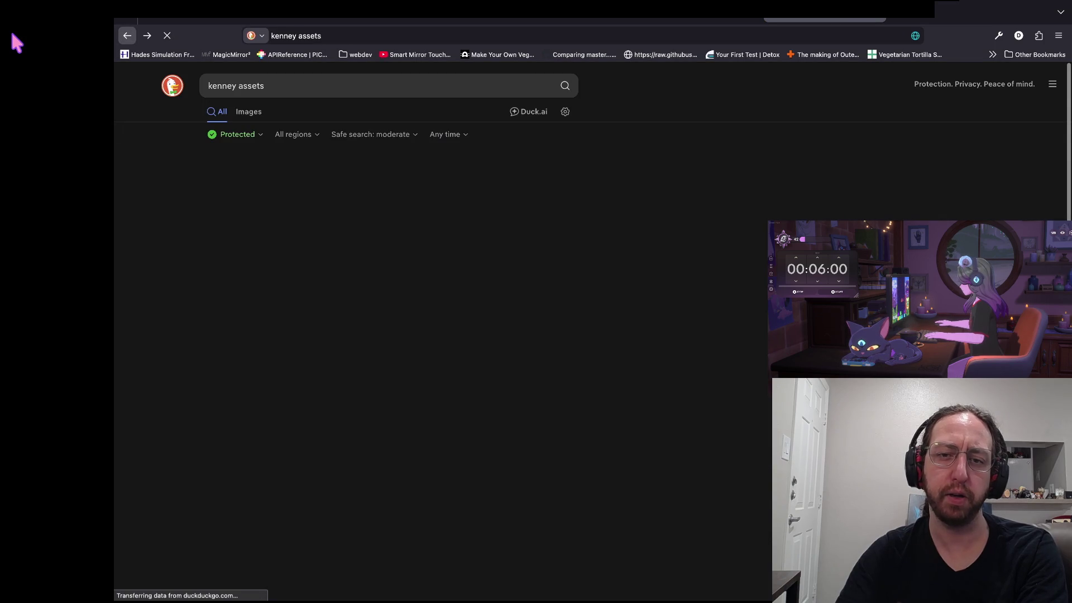
{"action": "key", "text": "alt+Right"}
{"action": "key", "text": "alt+Right"}
{"action": "key", "text": "alt+Left"}
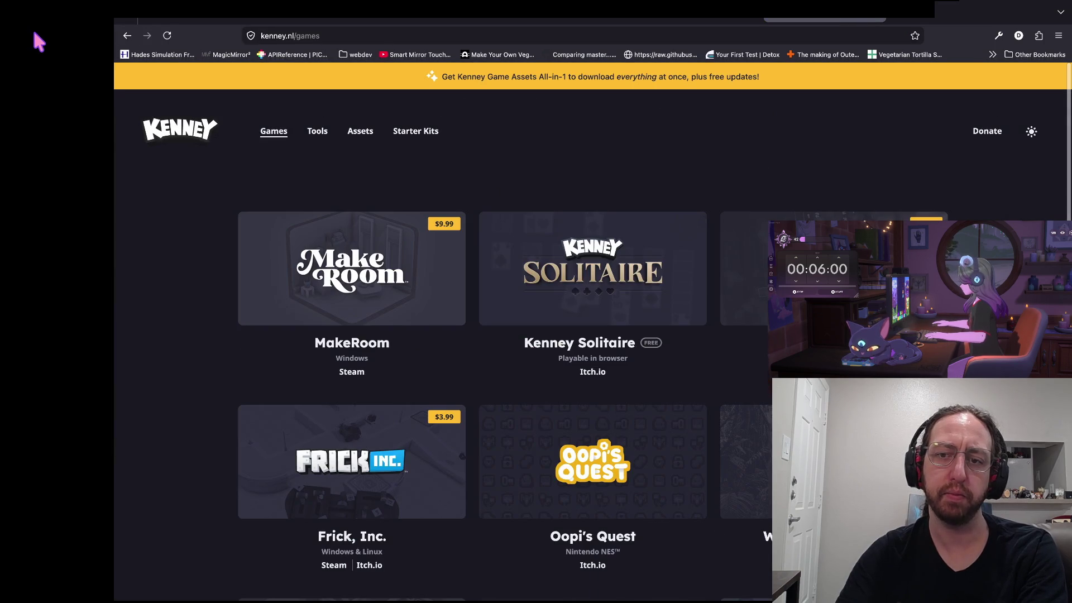
{"action": "key", "text": "alt+Right"}
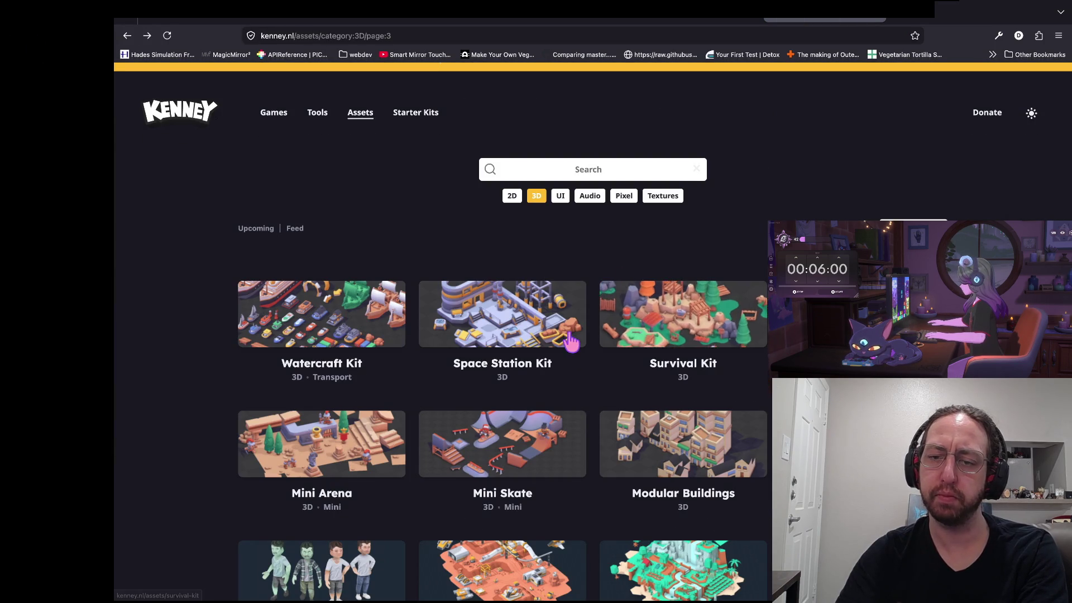
{"action": "scroll", "coordinate": [441, 301], "scroll_direction": "down", "scroll_amount": 3}
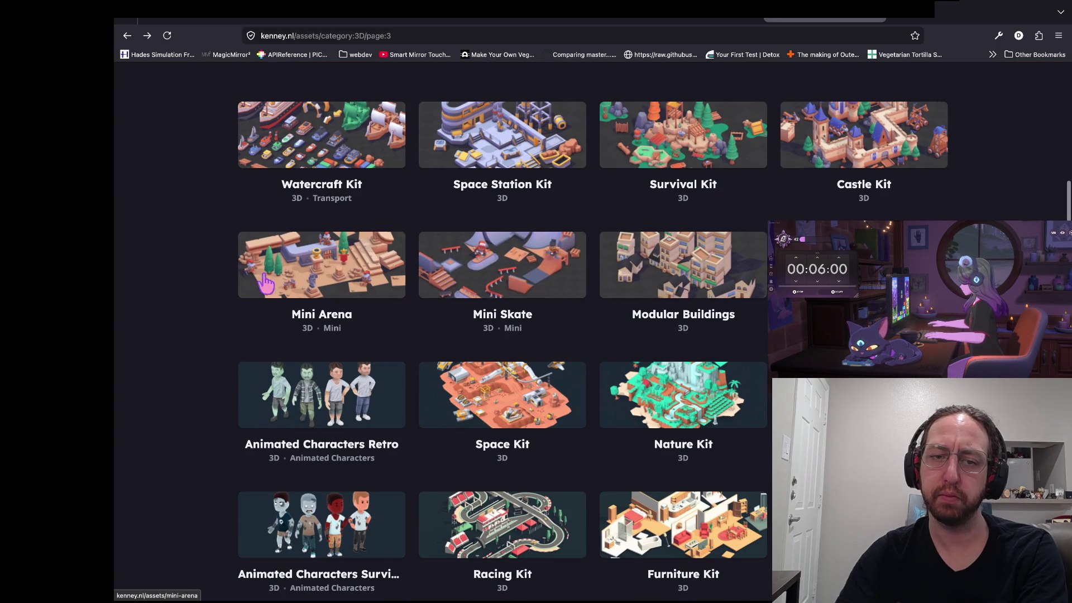
{"action": "left_click", "coordinate": [286, 285]}
View the Mini Arena preview and sample images enlarged, then return to Godot
{"action": "left_click", "coordinate": [748, 359]}
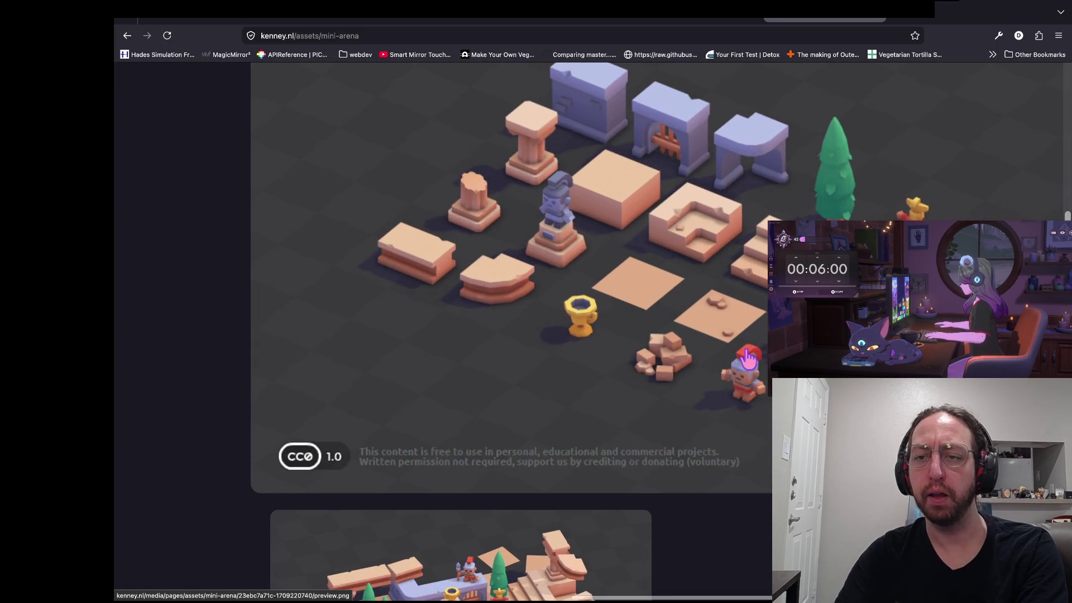
{"action": "scroll", "coordinate": [748, 359], "scroll_direction": "down", "scroll_amount": 5}
{"action": "left_click", "coordinate": [376, 432]}
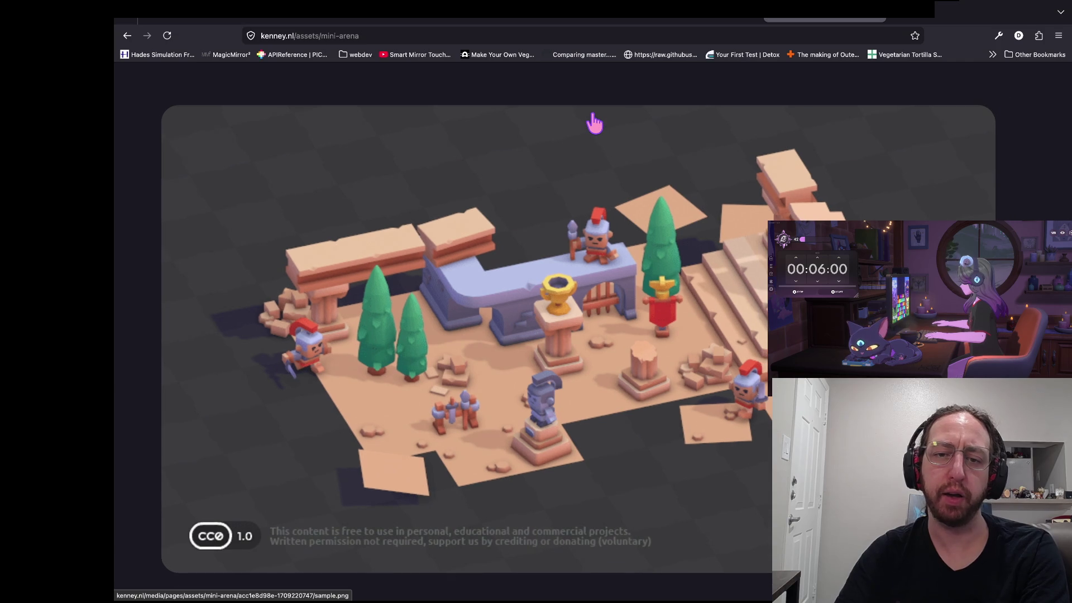
{"action": "key", "text": "ctrl+Left"}
{"action": "scroll", "coordinate": [463, 257], "scroll_direction": "down", "scroll_amount": 5}
{"action": "scroll", "coordinate": [463, 256], "scroll_direction": "right", "scroll_amount": 3}
{"action": "scroll", "coordinate": [463, 256], "scroll_direction": "up", "scroll_amount": 8}
{"action": "scroll", "coordinate": [505, 132], "scroll_direction": "down", "scroll_amount": 10}
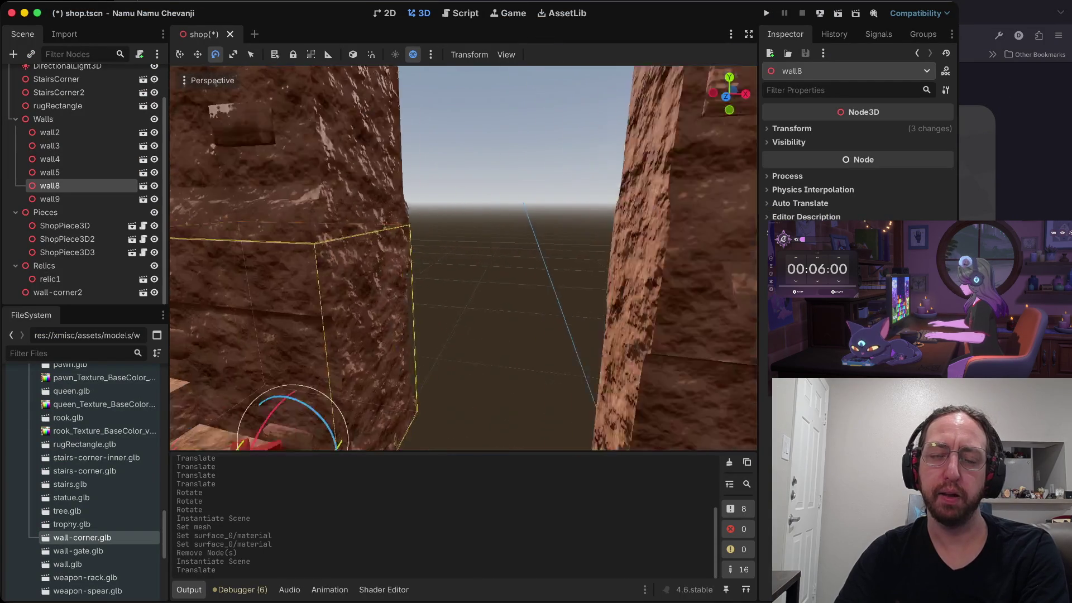
Save the shop scene, run the game with a username, open the Store, then stop it
{"action": "key", "text": "super+s"}
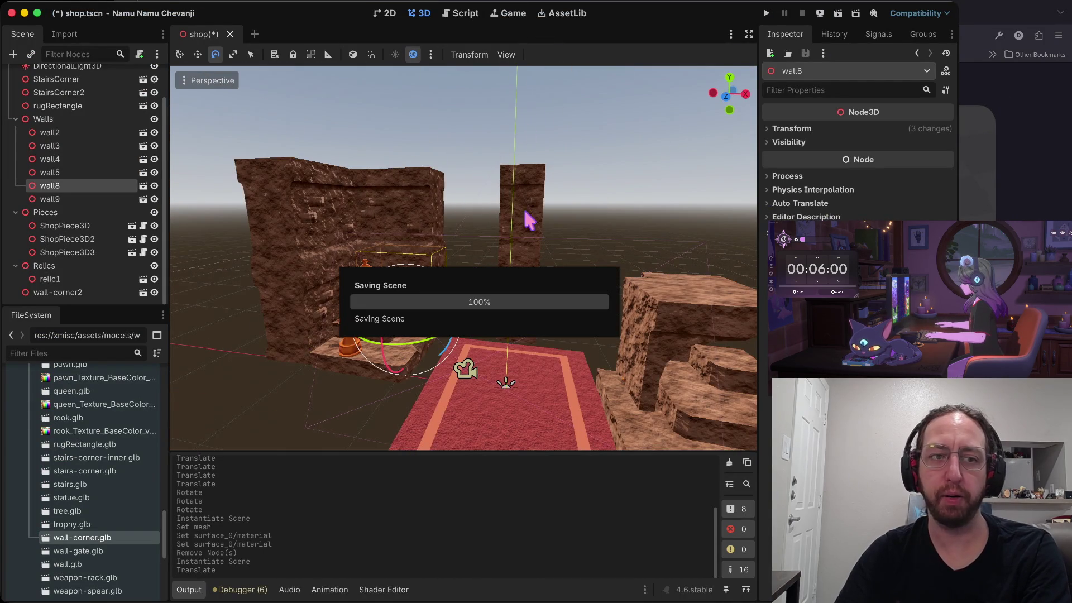
{"action": "key", "text": "super+b"}
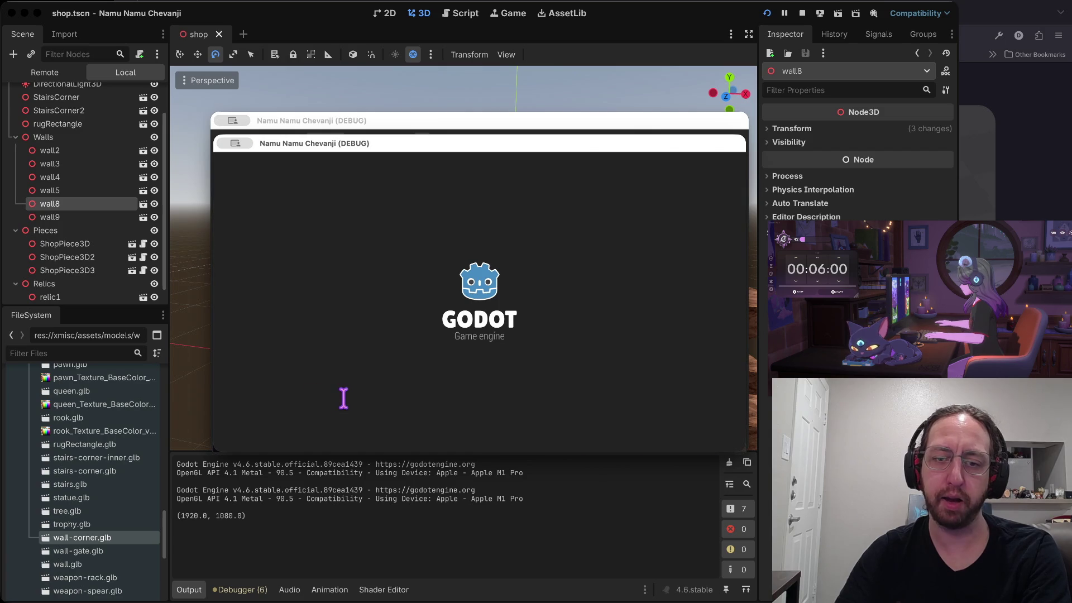
{"action": "left_click", "coordinate": [342, 399]}
{"action": "type", "text": "a"}
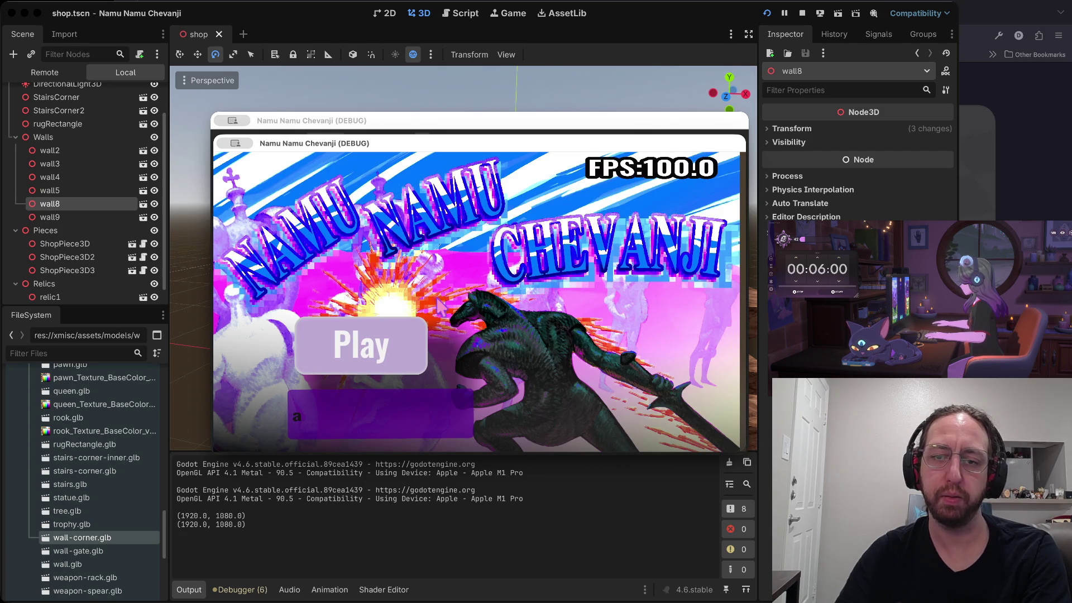
{"action": "left_click", "coordinate": [412, 332]}
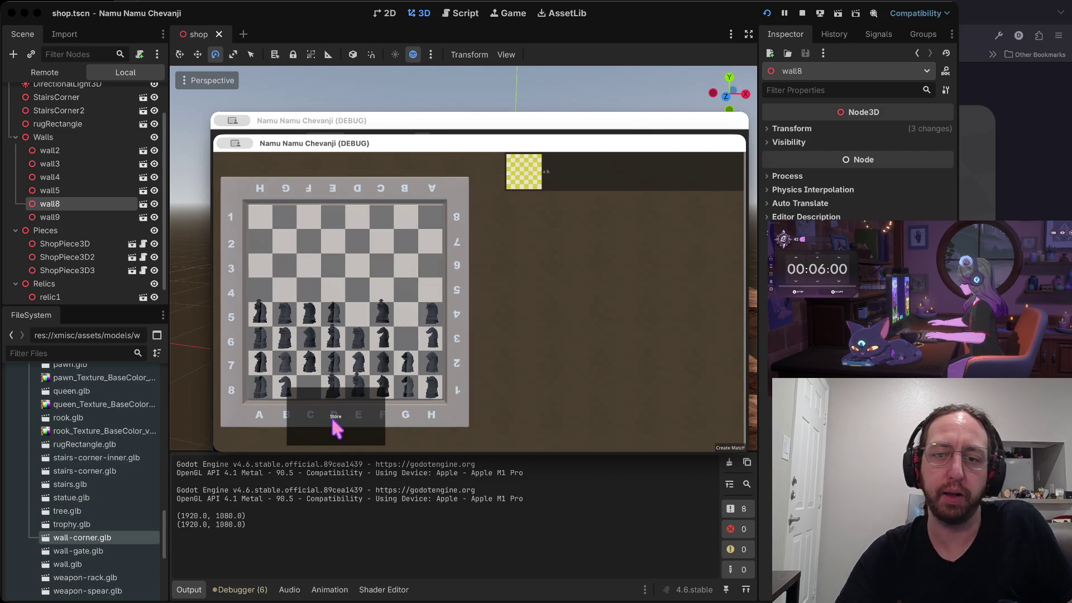
{"action": "left_click", "coordinate": [335, 425]}
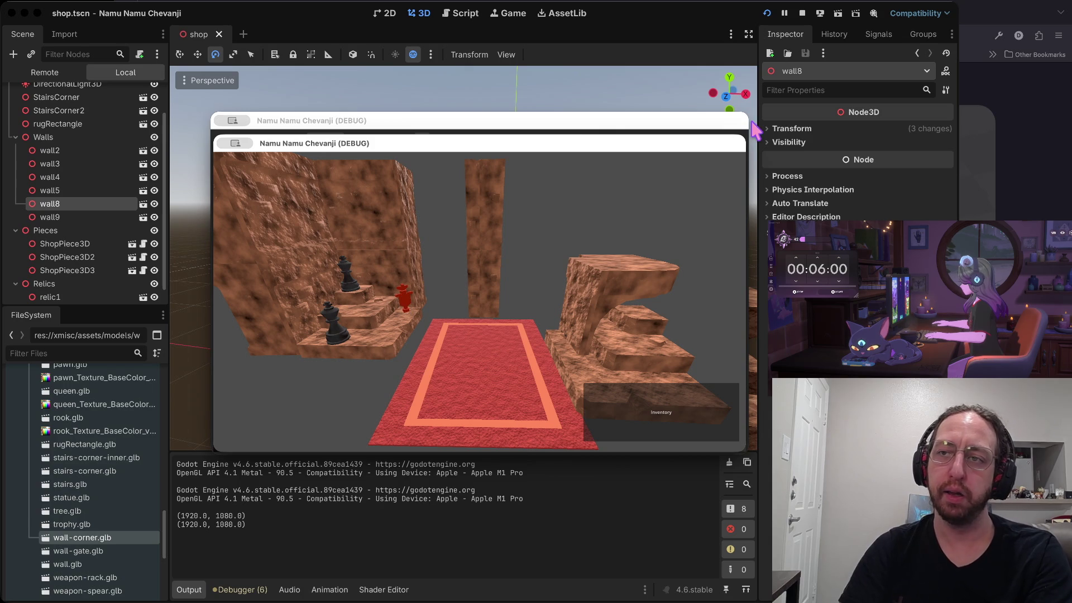
{"action": "left_click", "coordinate": [802, 13]}
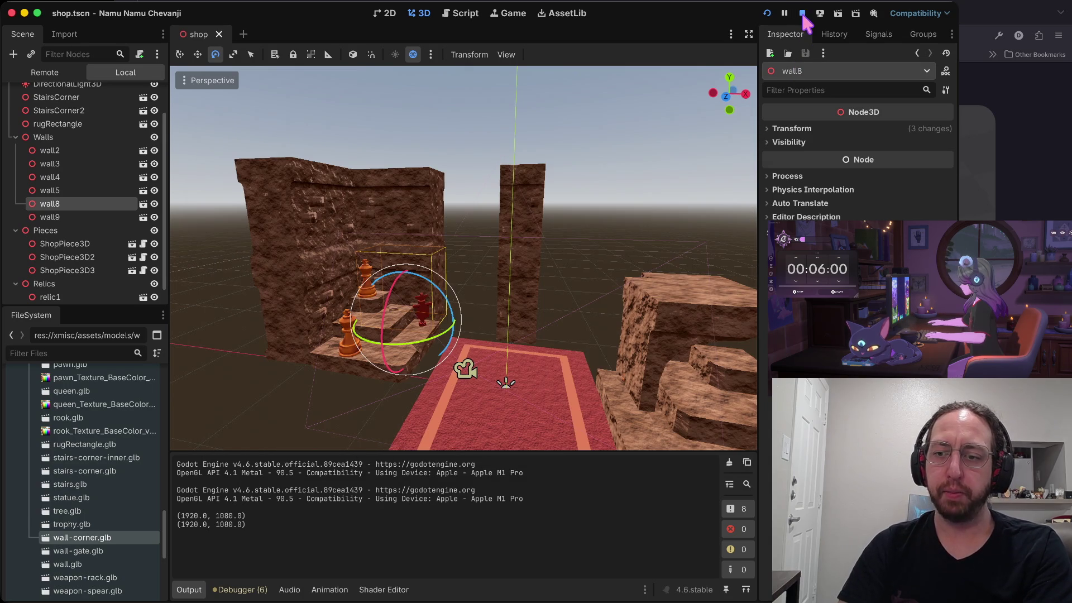
Shift wall-corner2 along one axis and rotate it about -67 degrees
{"action": "scroll", "coordinate": [653, 229], "scroll_direction": "down", "scroll_amount": 5}
{"action": "left_click", "coordinate": [504, 245]}
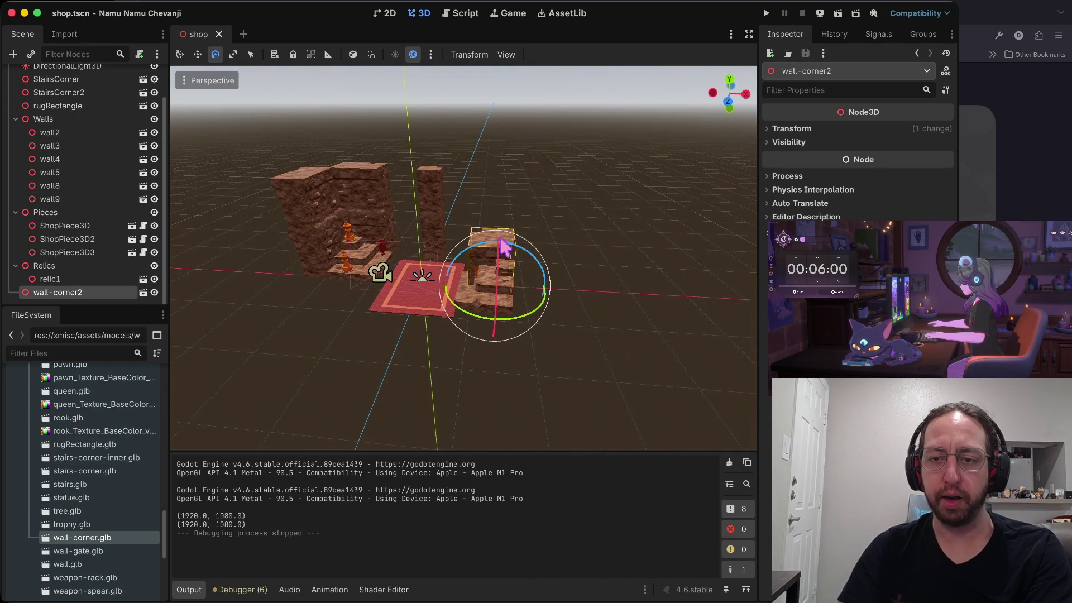
{"action": "key", "text": "w"}
{"action": "left_click_drag", "start_coordinate": [498, 330], "coordinate": [500, 300]}
{"action": "key", "text": "r"}
{"action": "key", "text": "e"}
{"action": "mouse_move", "coordinate": [547, 270]}
{"action": "left_mouse_down"}
{"action": "mouse_move", "coordinate": [491, 300]}
{"action": "mouse_move", "coordinate": [430, 303]}
{"action": "mouse_move", "coordinate": [499, 299]}
{"action": "mouse_move", "coordinate": [475, 307]}
{"action": "left_mouse_up"}
{"action": "scroll", "coordinate": [593, 215], "scroll_direction": "up", "scroll_amount": 5}
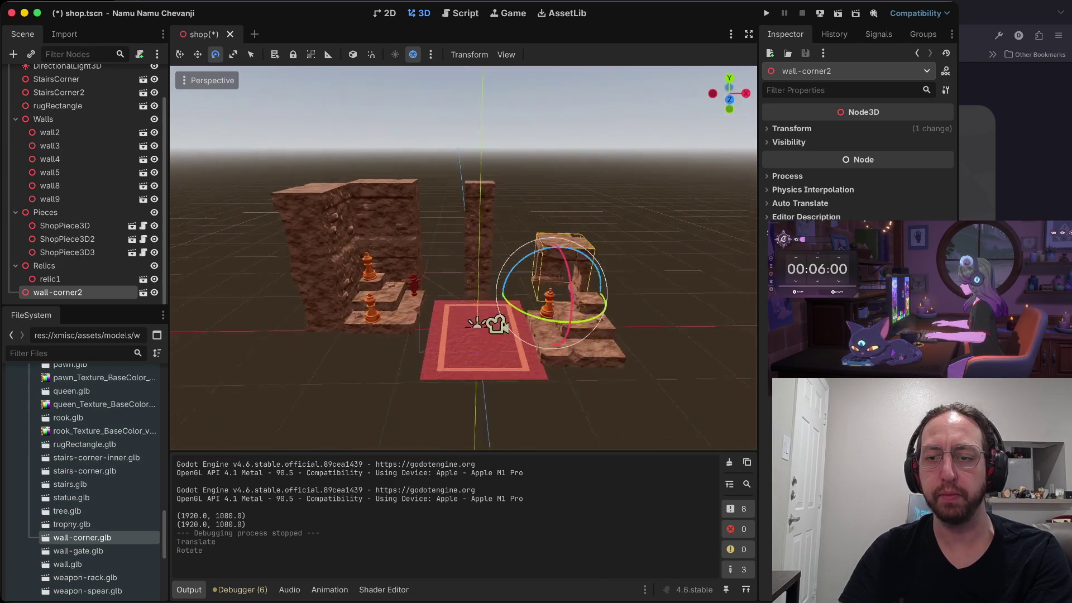
{"action": "scroll", "coordinate": [593, 215], "scroll_direction": "down", "scroll_amount": 5}
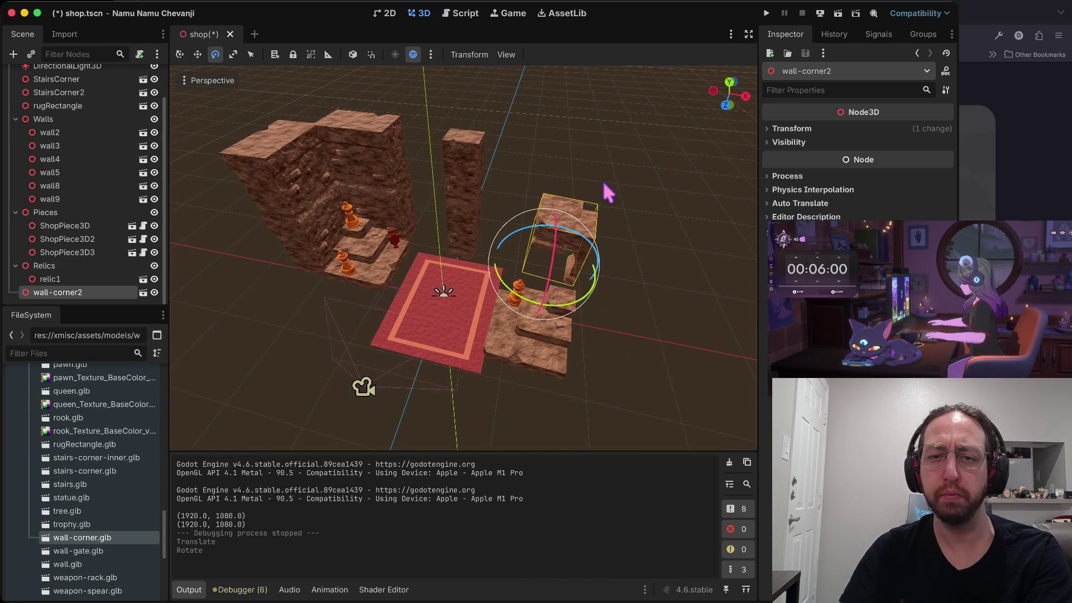
Move the two left walls, wall5 and wall3, toward the front
{"action": "left_click", "coordinate": [298, 188]}
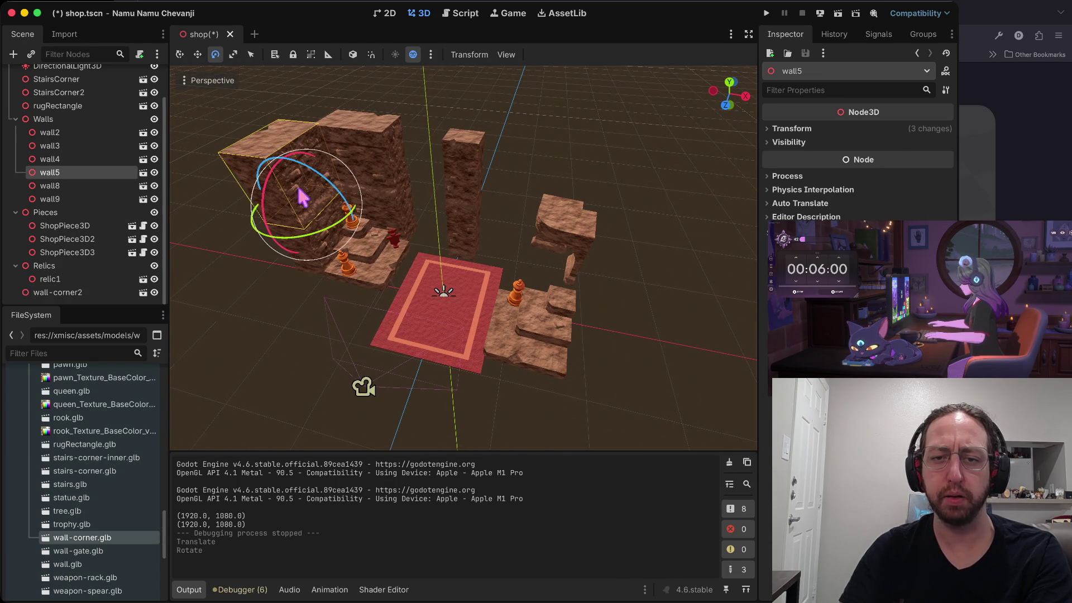
{"action": "left_click", "coordinate": [312, 262], "text": "shift"}
{"action": "key", "text": "w"}
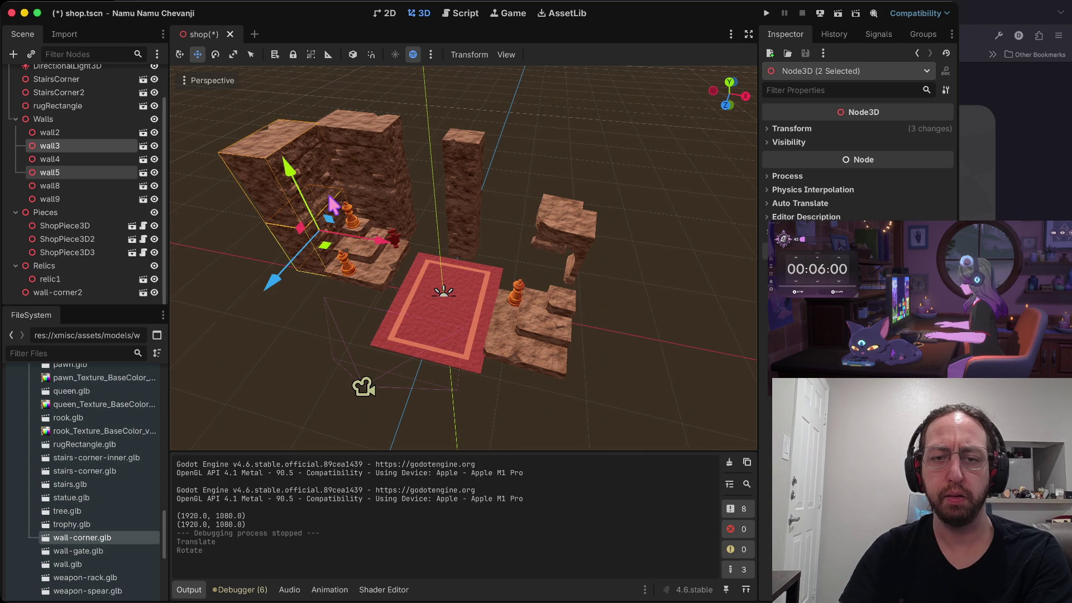
{"action": "left_click_drag", "start_coordinate": [281, 283], "coordinate": [289, 326]}
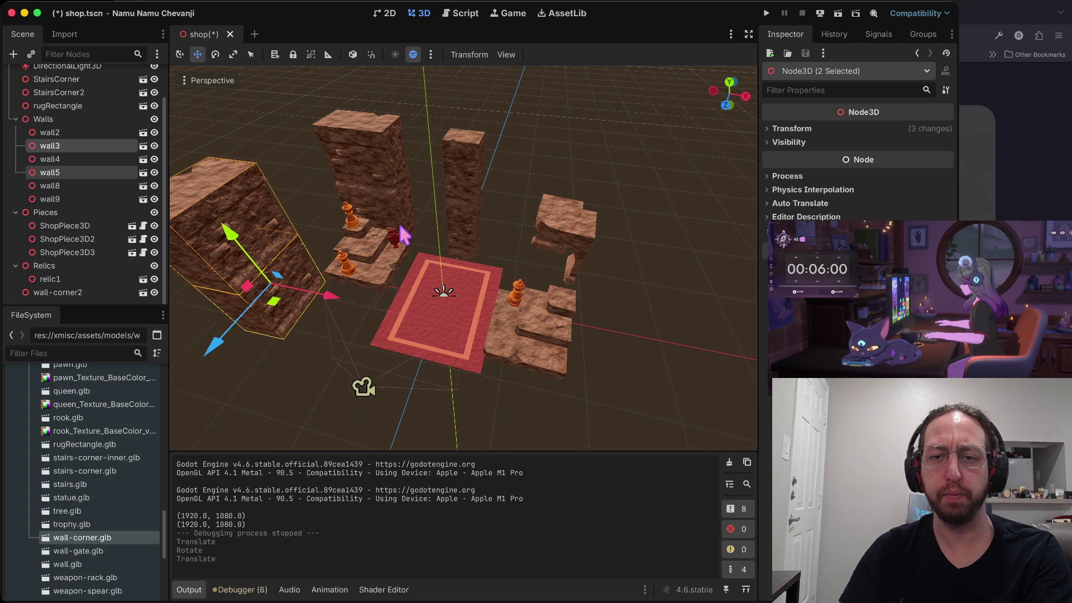
Slide the tall broken wall about 0.8 along X
{"action": "left_click", "coordinate": [391, 170]}
{"action": "left_click", "coordinate": [394, 167], "text": "shift"}
{"action": "mouse_move", "coordinate": [443, 222]}
{"action": "left_mouse_down"}
{"action": "mouse_move", "coordinate": [504, 236]}
{"action": "mouse_move", "coordinate": [488, 232]}
{"action": "left_mouse_up"}
Move wall-corner2 left beside the stairs, undoing its final 1-unit slide along X
{"action": "left_click", "coordinate": [580, 234]}
{"action": "mouse_move", "coordinate": [611, 276]}
{"action": "left_mouse_down"}
{"action": "mouse_move", "coordinate": [335, 263]}
{"action": "mouse_move", "coordinate": [353, 271]}
{"action": "mouse_move", "coordinate": [447, 211]}
{"action": "mouse_move", "coordinate": [353, 223]}
{"action": "left_mouse_up"}
{"action": "key", "text": "e"}
{"action": "key", "text": "w"}
{"action": "left_click_drag", "start_coordinate": [293, 286], "coordinate": [280, 303]}
{"action": "mouse_move", "coordinate": [362, 258]}
{"action": "left_mouse_down"}
{"action": "mouse_move", "coordinate": [438, 273]}
{"action": "mouse_move", "coordinate": [429, 278]}
{"action": "left_mouse_up"}
{"action": "key", "text": "ctrl+z"}
{"action": "key", "text": "ctrl+z"}
{"action": "key", "text": "ctrl+z"}
{"action": "key", "text": "ctrl+z"}
Rotate wall-corner2 about a quarter turn and slide it along X and Z into the corner
{"action": "key", "text": "ctrl+shift+z"}
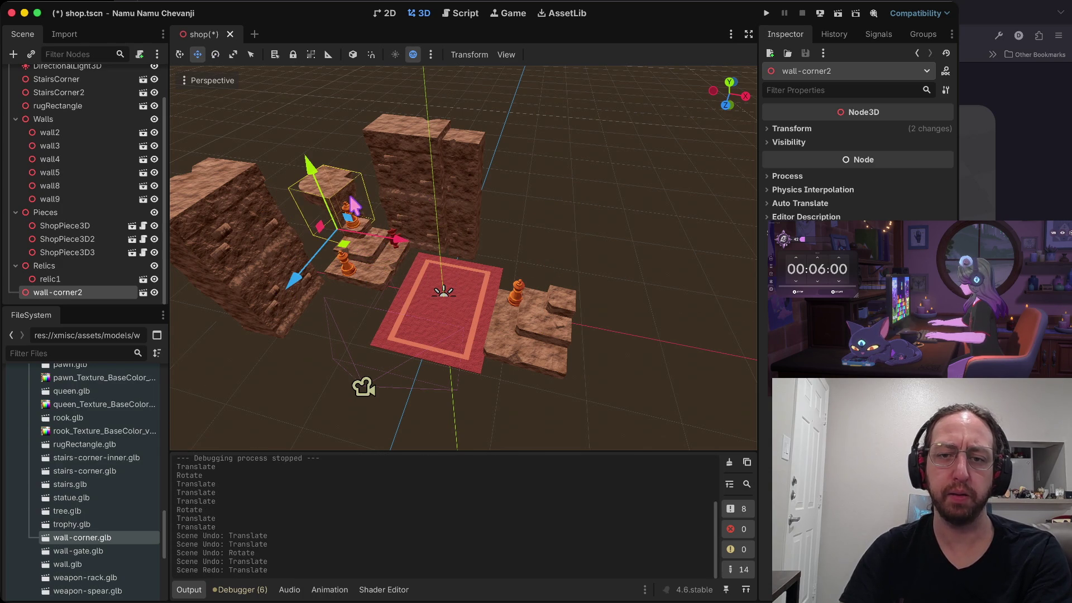
{"action": "left_click_drag", "start_coordinate": [385, 251], "coordinate": [413, 254]}
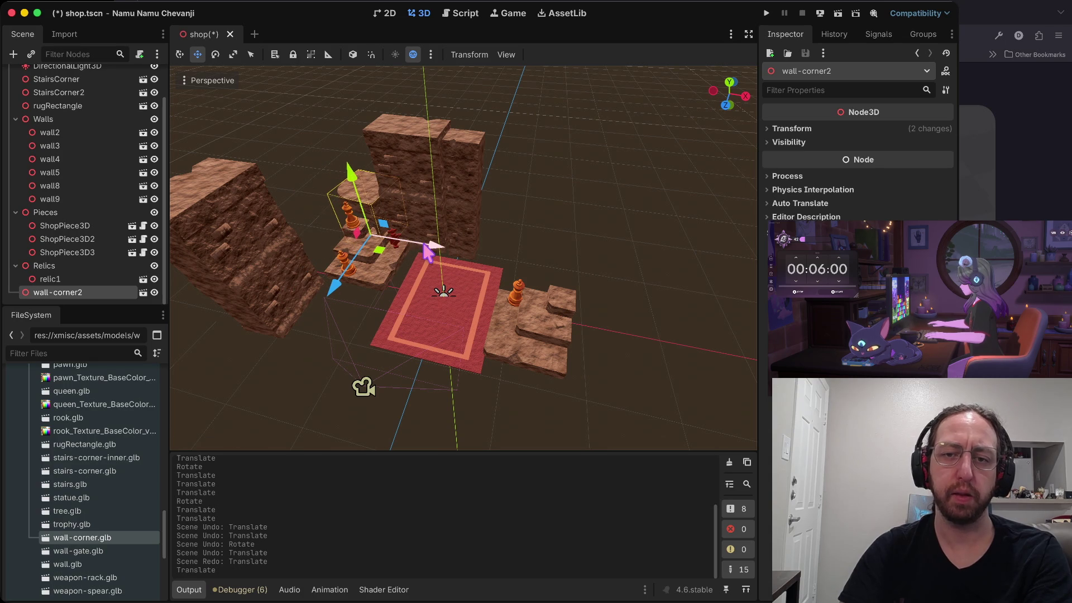
{"action": "scroll", "coordinate": [413, 254], "scroll_direction": "up", "scroll_amount": 5}
{"action": "scroll", "coordinate": [430, 215], "scroll_direction": "down", "scroll_amount": 10}
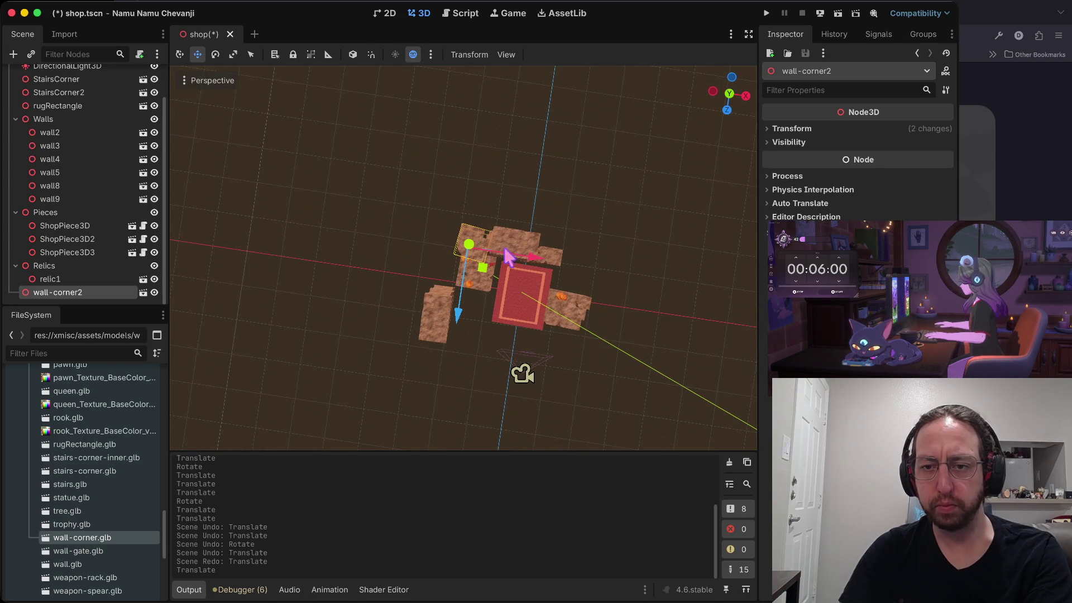
{"action": "mouse_move", "coordinate": [459, 294]}
{"action": "left_mouse_down"}
{"action": "mouse_move", "coordinate": [454, 342]}
{"action": "mouse_move", "coordinate": [452, 320]}
{"action": "left_mouse_up"}
{"action": "key", "text": "e"}
{"action": "mouse_move", "coordinate": [509, 298]}
{"action": "left_mouse_down"}
{"action": "mouse_move", "coordinate": [420, 337]}
{"action": "mouse_move", "coordinate": [448, 330]}
{"action": "left_mouse_up"}
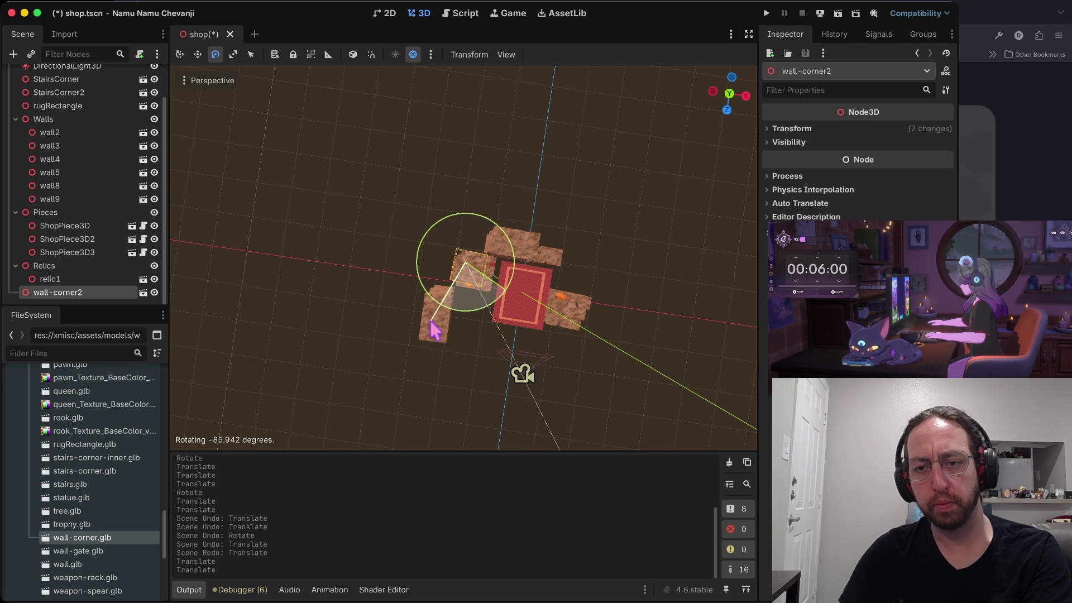
{"action": "key", "text": "w"}
{"action": "left_click_drag", "start_coordinate": [439, 329], "coordinate": [457, 304]}
{"action": "left_click_drag", "start_coordinate": [533, 246], "coordinate": [513, 249]}
{"action": "left_click", "coordinate": [575, 232]}
Move wall3 and wall5 together along Z toward the corner
{"action": "scroll", "coordinate": [574, 233], "scroll_direction": "up", "scroll_amount": 5}
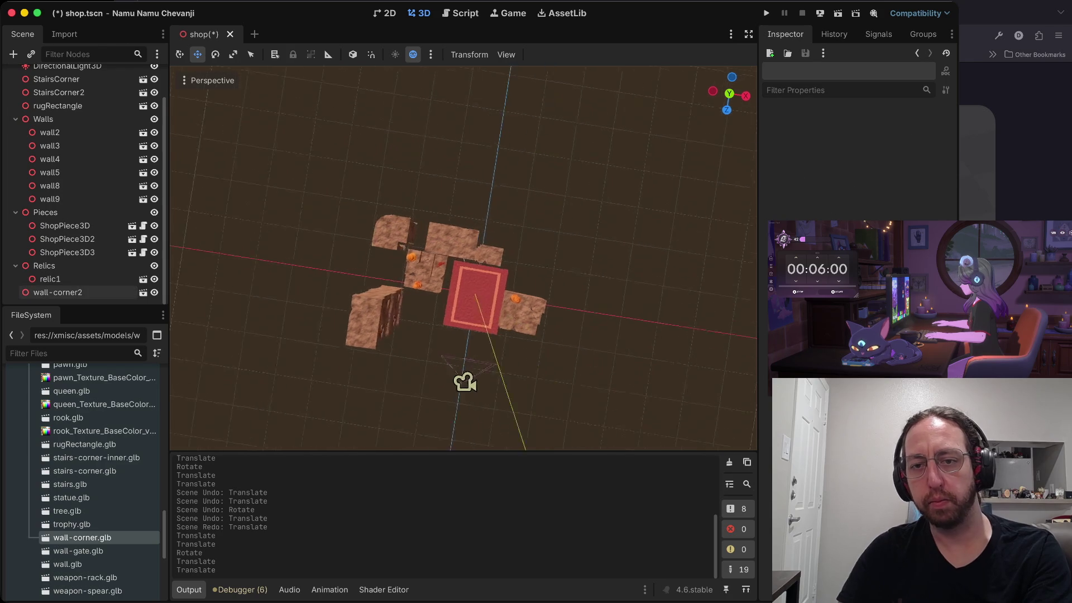
{"action": "scroll", "coordinate": [402, 172], "scroll_direction": "down", "scroll_amount": 5}
{"action": "scroll", "coordinate": [402, 172], "scroll_direction": "up", "scroll_amount": 10}
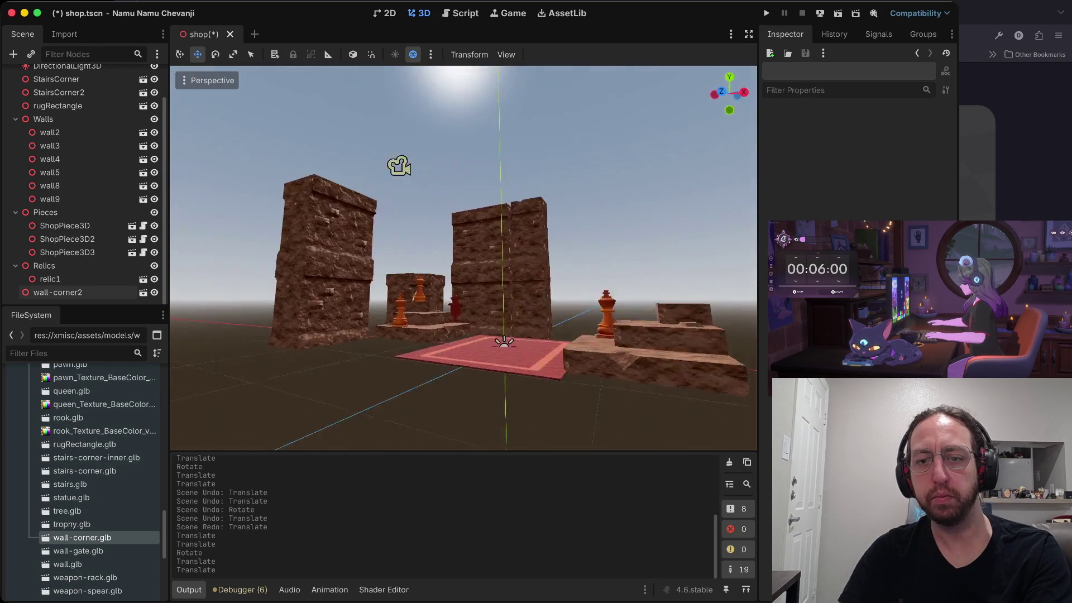
{"action": "left_click", "coordinate": [468, 240]}
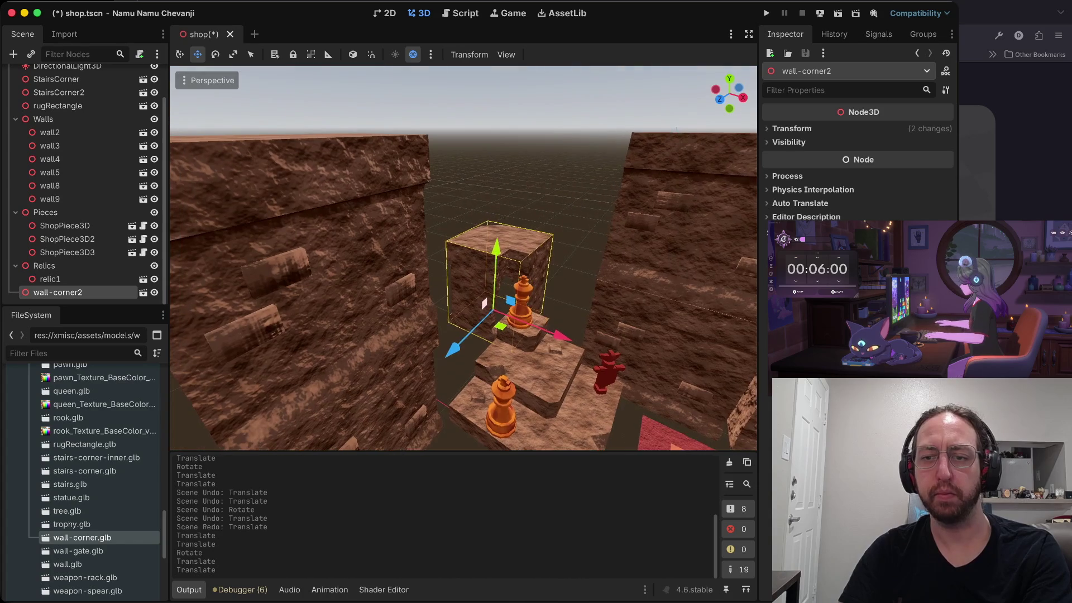
{"action": "left_click", "coordinate": [526, 177]}
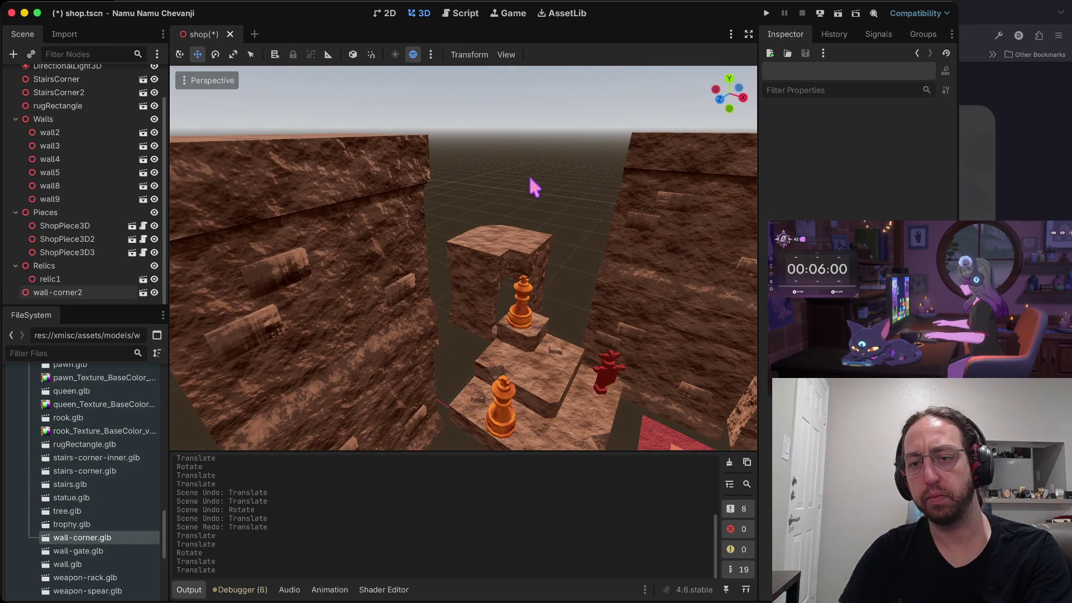
{"action": "left_click", "coordinate": [405, 396]}
{"action": "left_click", "coordinate": [328, 339], "text": "shift"}
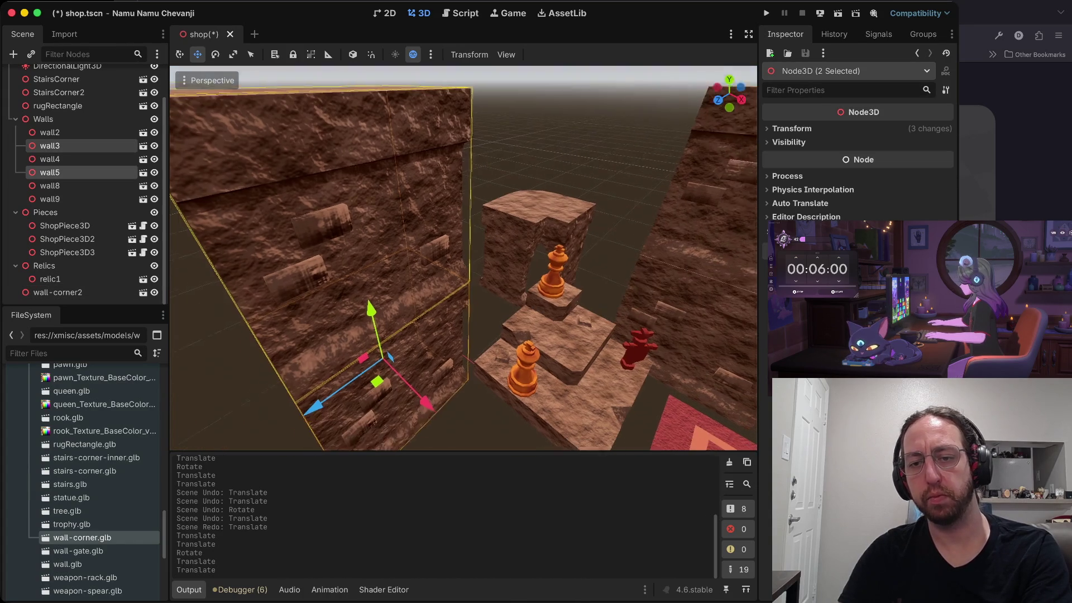
{"action": "mouse_move", "coordinate": [357, 373]}
{"action": "left_mouse_down"}
{"action": "mouse_move", "coordinate": [394, 368]}
{"action": "mouse_move", "coordinate": [444, 338]}
{"action": "left_mouse_up"}
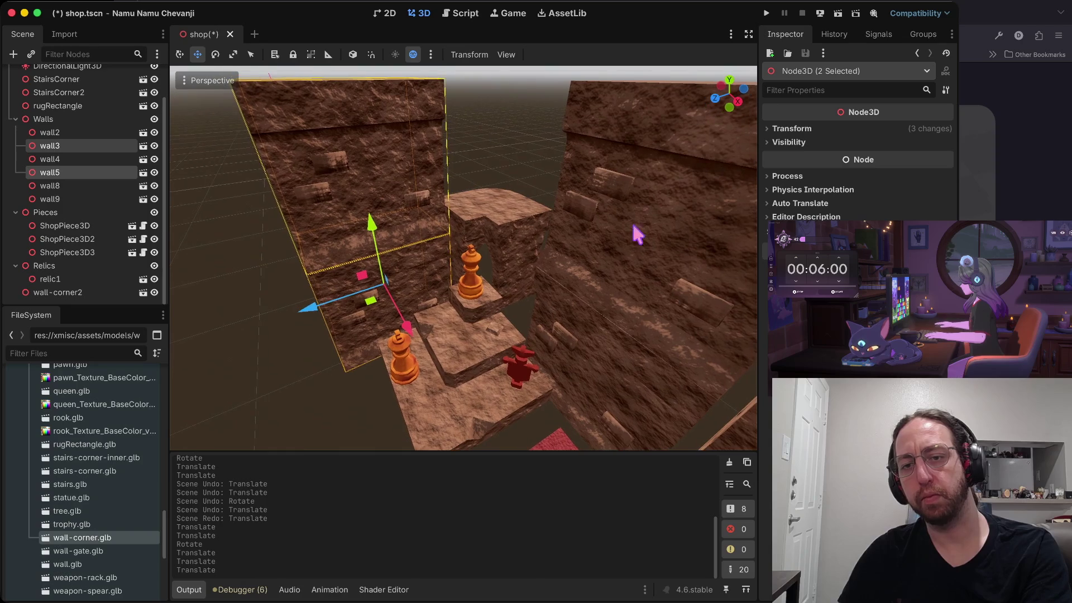
{"action": "left_click", "coordinate": [511, 176]}
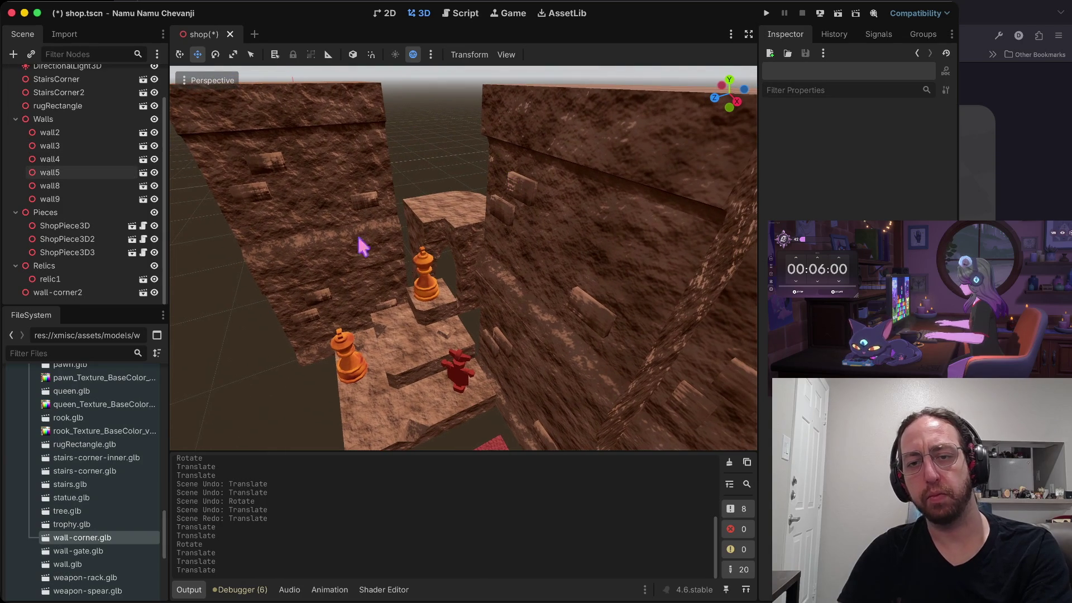
{"action": "left_click", "coordinate": [338, 174], "text": "shift"}
{"action": "mouse_move", "coordinate": [267, 307]}
{"action": "left_mouse_down"}
{"action": "mouse_move", "coordinate": [299, 311]}
{"action": "mouse_move", "coordinate": [282, 306]}
{"action": "left_mouse_up"}
Scale wall-corner2 up along Y to full wall height
{"action": "left_click", "coordinate": [469, 211]}
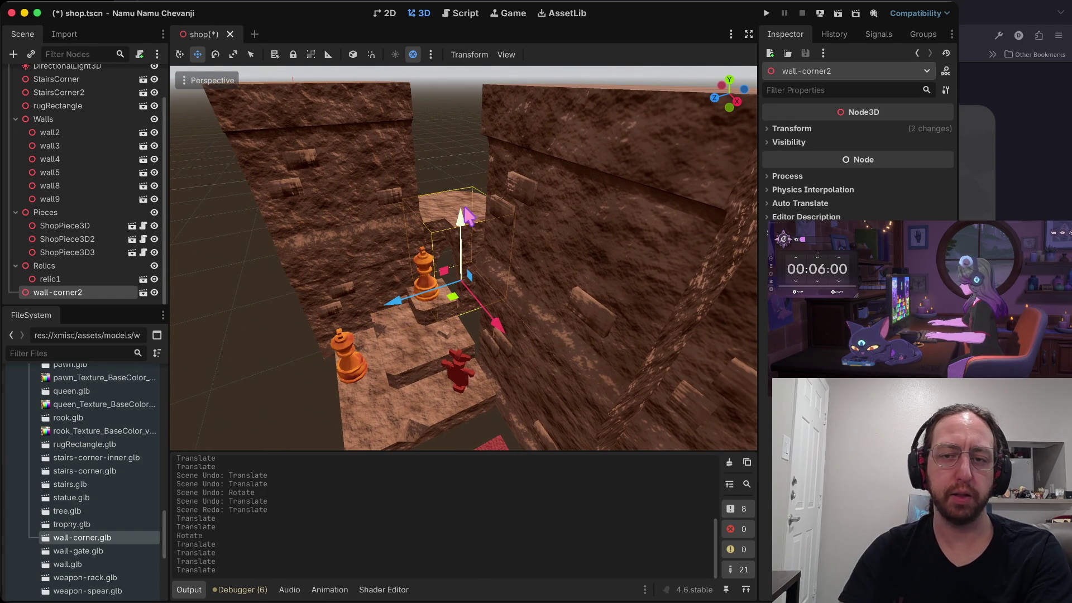
{"action": "key", "text": "r"}
{"action": "mouse_move", "coordinate": [462, 219]}
{"action": "left_mouse_down"}
{"action": "mouse_move", "coordinate": [468, 122]}
{"action": "mouse_move", "coordinate": [468, 142]}
{"action": "left_mouse_up"}
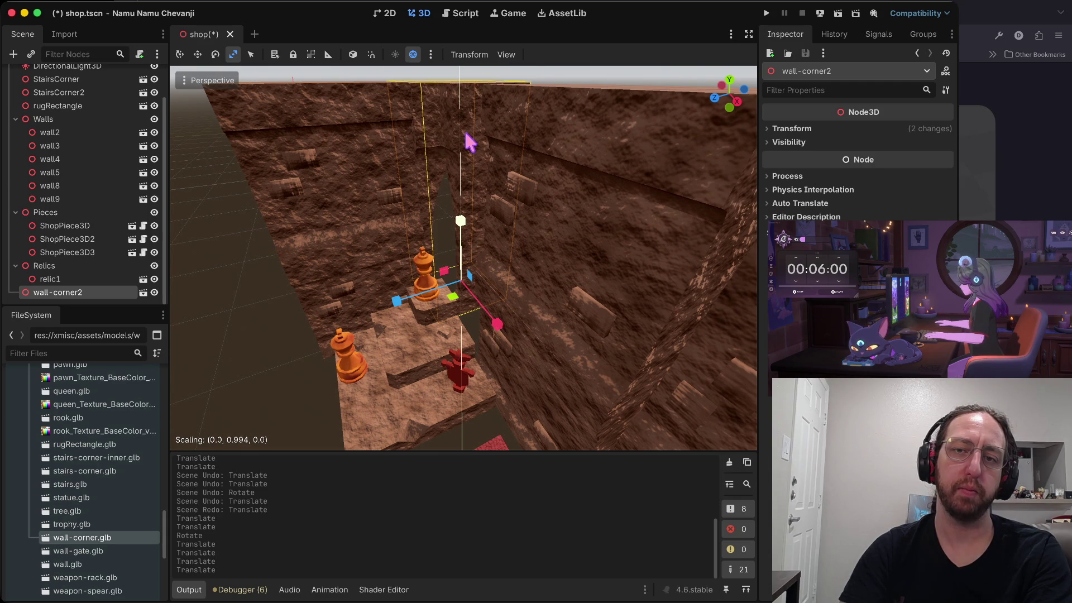
{"action": "left_click", "coordinate": [205, 286]}
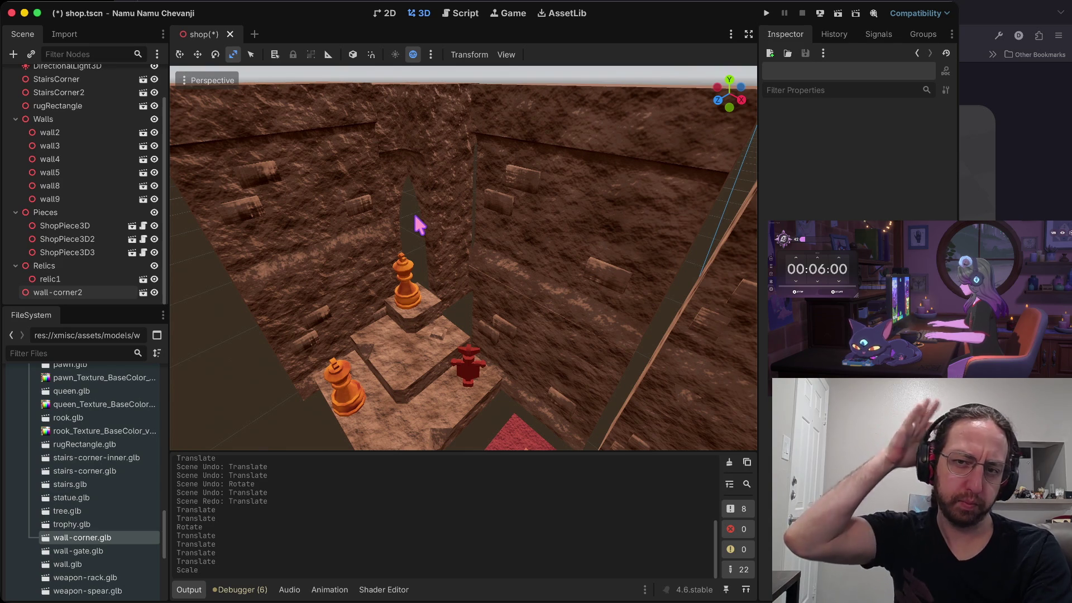
Fine-tune wall-corner2's X and Z position behind the stairs from a closer view
{"action": "right_click", "coordinate": [419, 215]}
{"action": "key", "text": "w"}
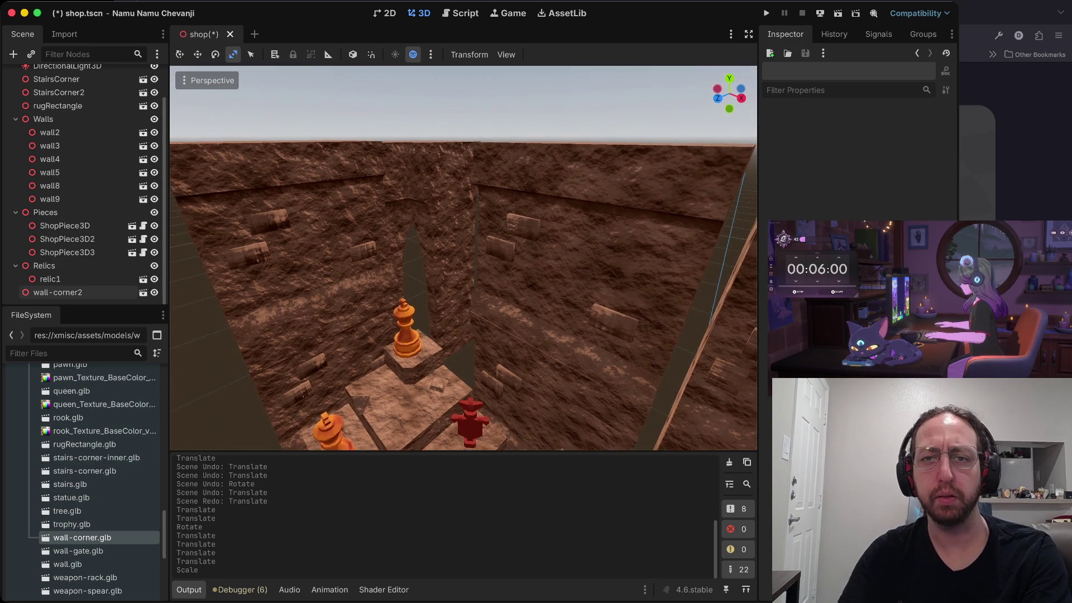
{"action": "key", "text": "s"}
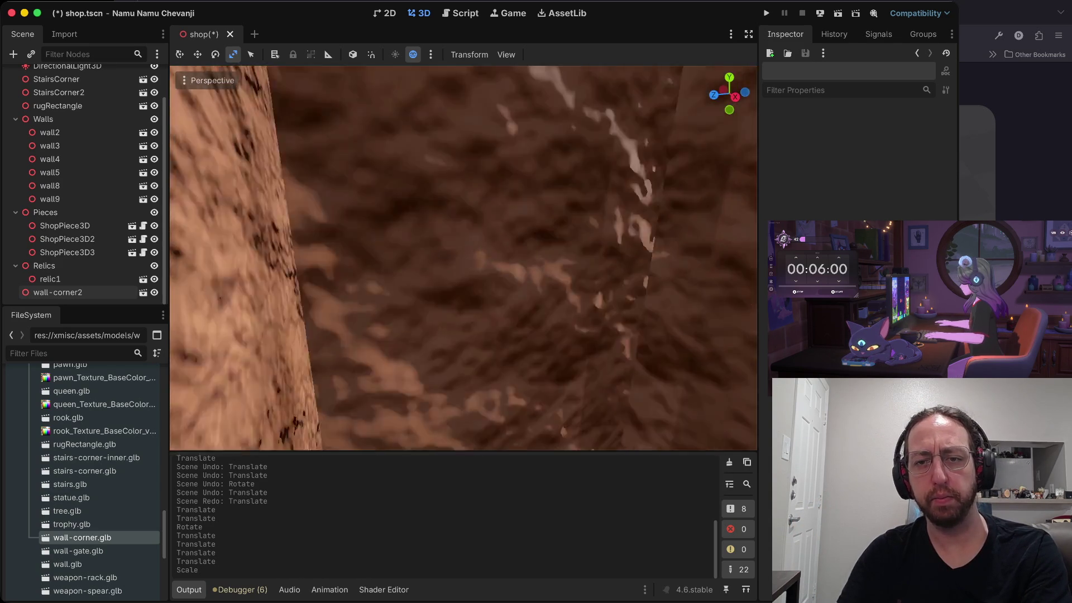
{"action": "key", "text": "w"}
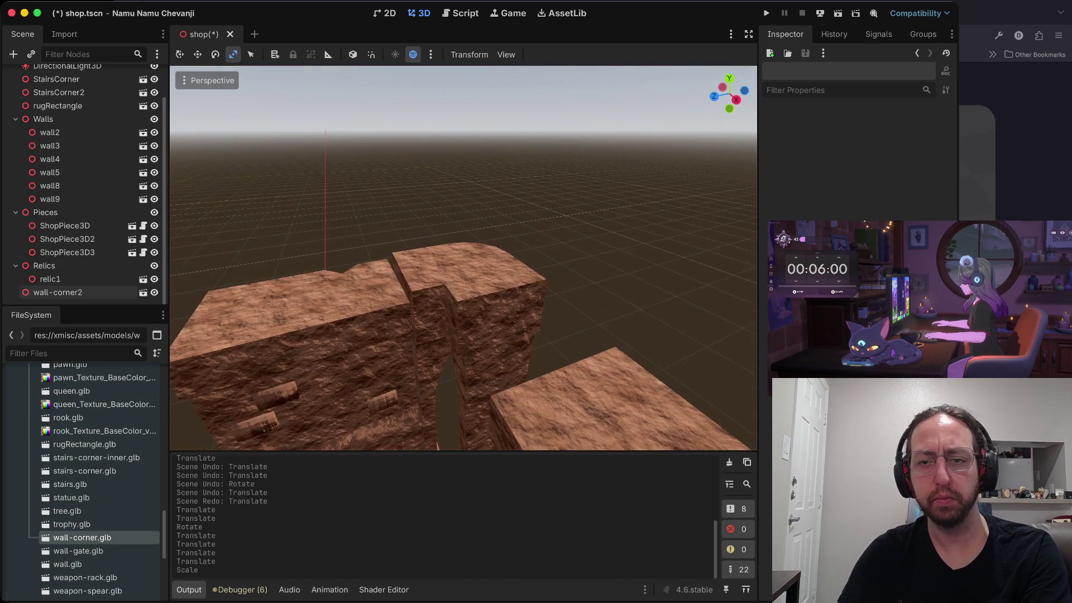
{"action": "left_click", "coordinate": [435, 276]}
{"action": "mouse_move", "coordinate": [478, 434]}
{"action": "left_mouse_down"}
{"action": "mouse_move", "coordinate": [478, 463]}
{"action": "mouse_move", "coordinate": [530, 350]}
{"action": "left_mouse_up"}
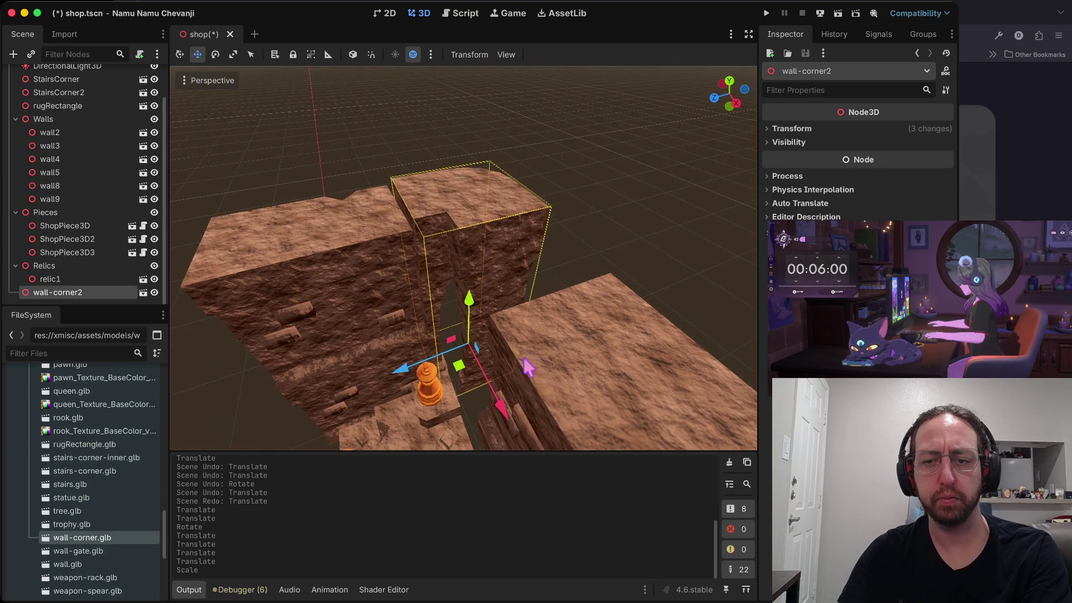
{"action": "left_click_drag", "start_coordinate": [501, 415], "coordinate": [505, 428]}
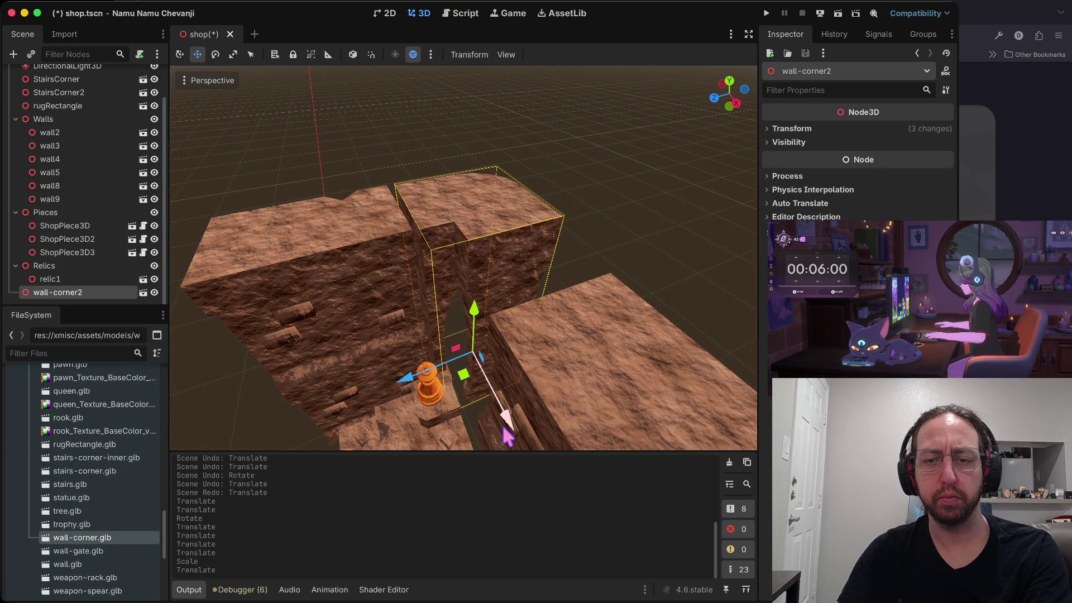
{"action": "left_click_drag", "start_coordinate": [424, 371], "coordinate": [397, 381]}
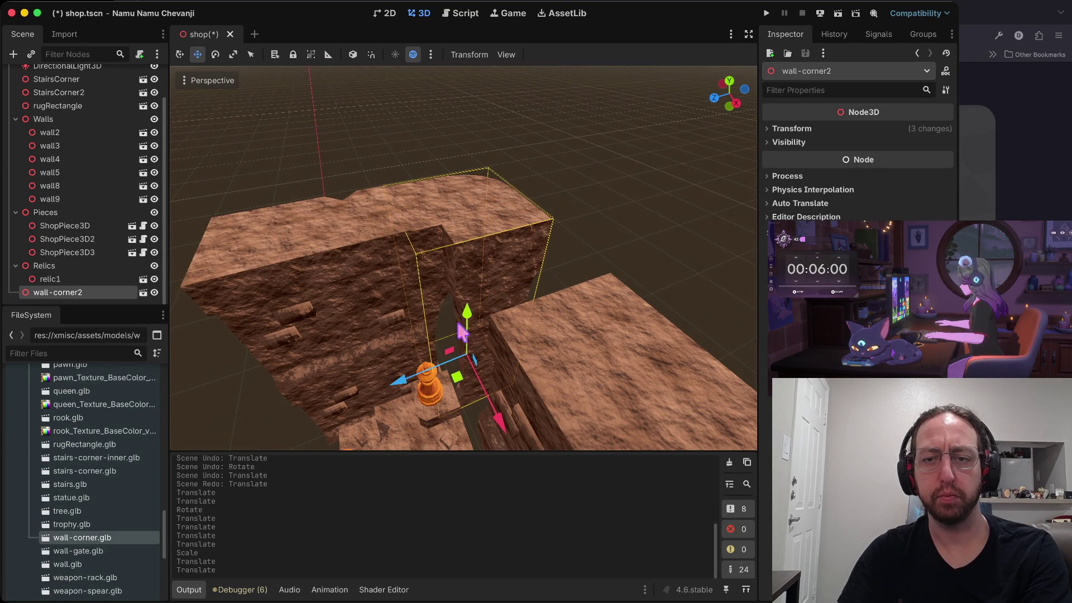
{"action": "left_click", "coordinate": [657, 196]}
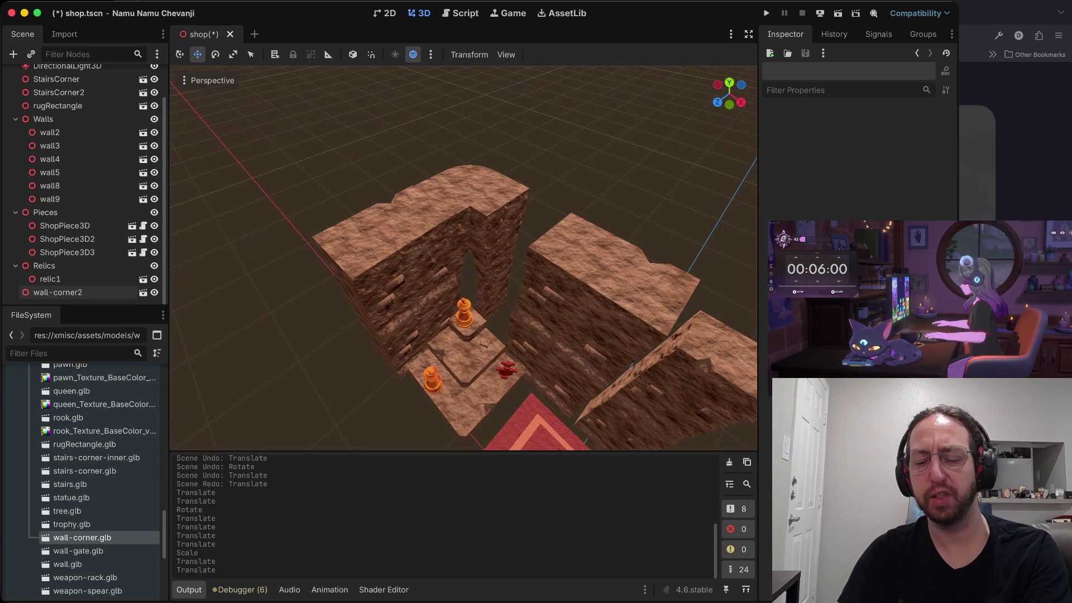
Move wall8 and wall9 together along X toward the corner
{"action": "left_click", "coordinate": [581, 281]}
{"action": "left_click", "coordinate": [581, 416], "text": "shift"}
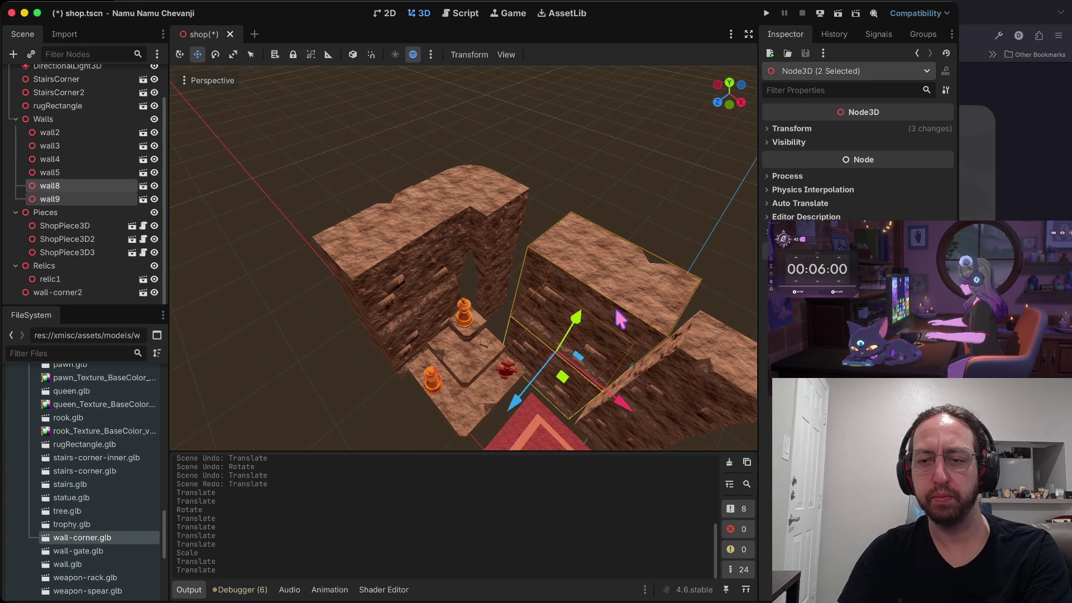
{"action": "left_click_drag", "start_coordinate": [621, 400], "coordinate": [579, 381]}
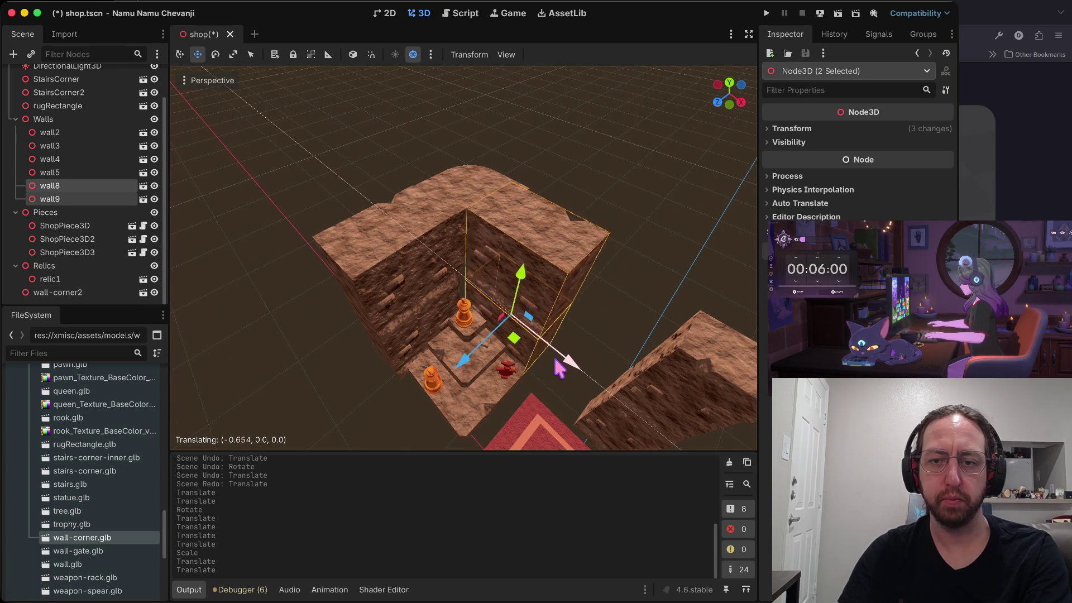
{"action": "left_click_drag", "start_coordinate": [577, 374], "coordinate": [586, 366]}
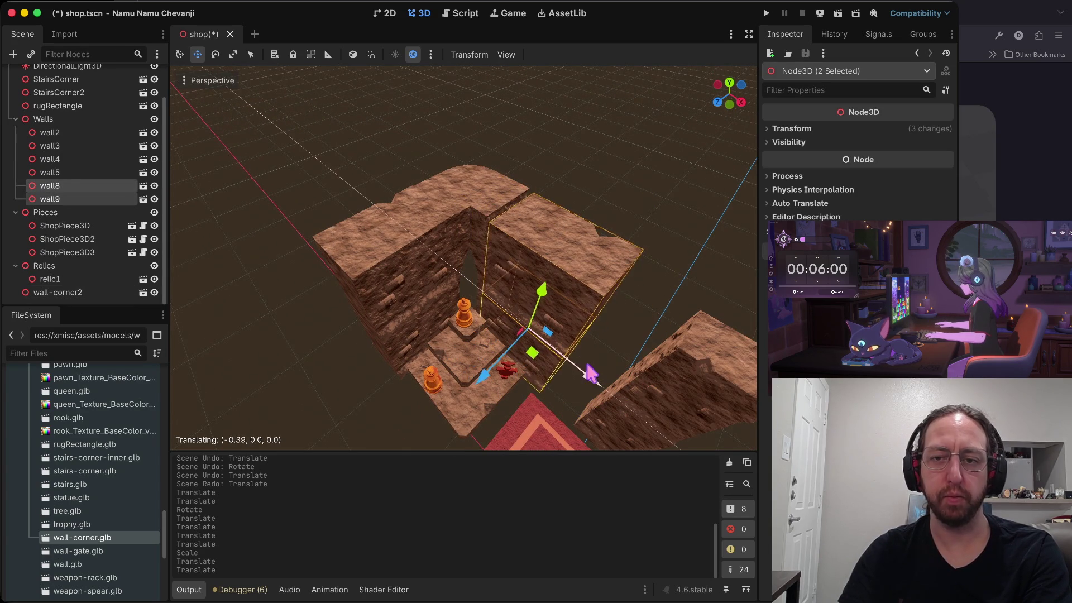
{"action": "left_click", "coordinate": [668, 196]}
Nudge wall-corner2 slightly along Z from a near top-down view
{"action": "left_click_drag", "start_coordinate": [668, 196], "coordinate": [479, 174]}
{"action": "left_click", "coordinate": [479, 174]}
{"action": "left_click_drag", "start_coordinate": [407, 261], "coordinate": [420, 263]}
{"action": "left_click", "coordinate": [586, 209]}
{"action": "left_click", "coordinate": [680, 166]}
{"action": "scroll", "coordinate": [679, 167], "scroll_direction": "down", "scroll_amount": 3}
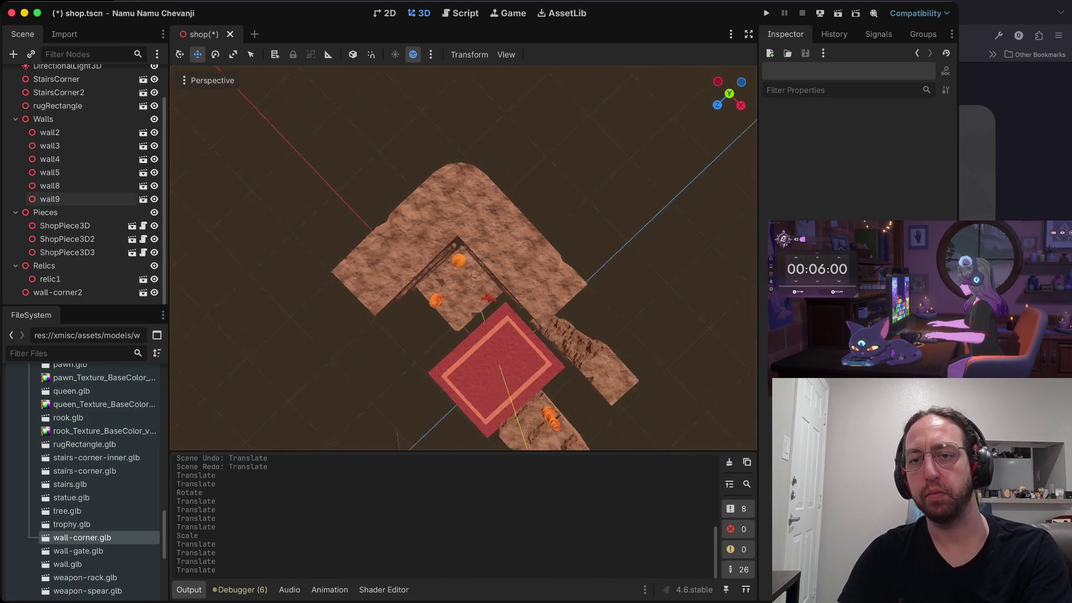
{"action": "scroll", "coordinate": [679, 166], "scroll_direction": "up", "scroll_amount": 5}
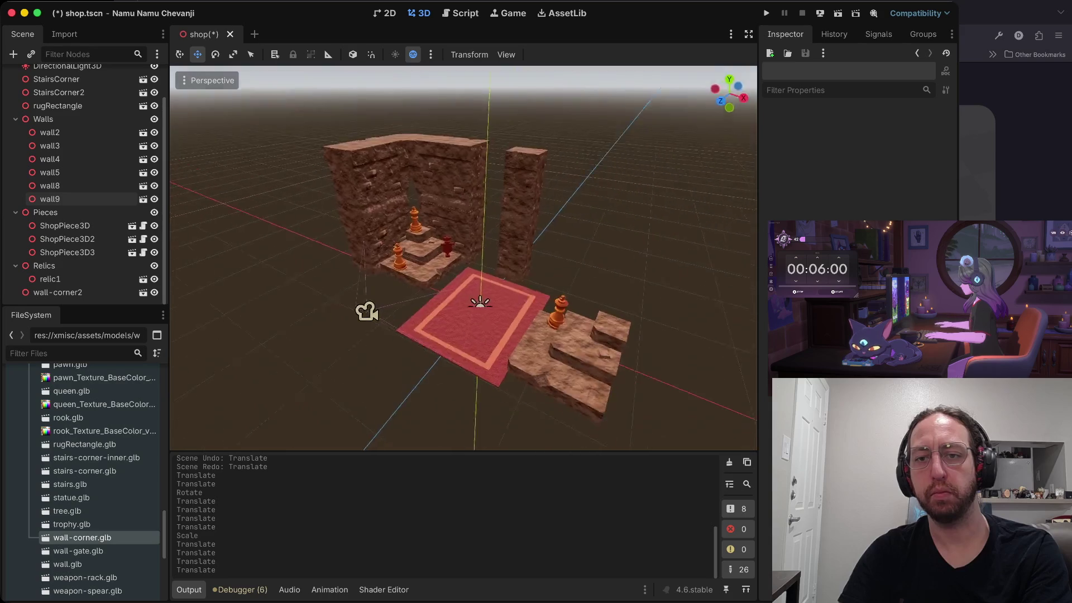
{"action": "scroll", "coordinate": [549, 308], "scroll_direction": "up", "scroll_amount": 8}
{"action": "left_click_drag", "start_coordinate": [563, 448], "coordinate": [567, 448]}
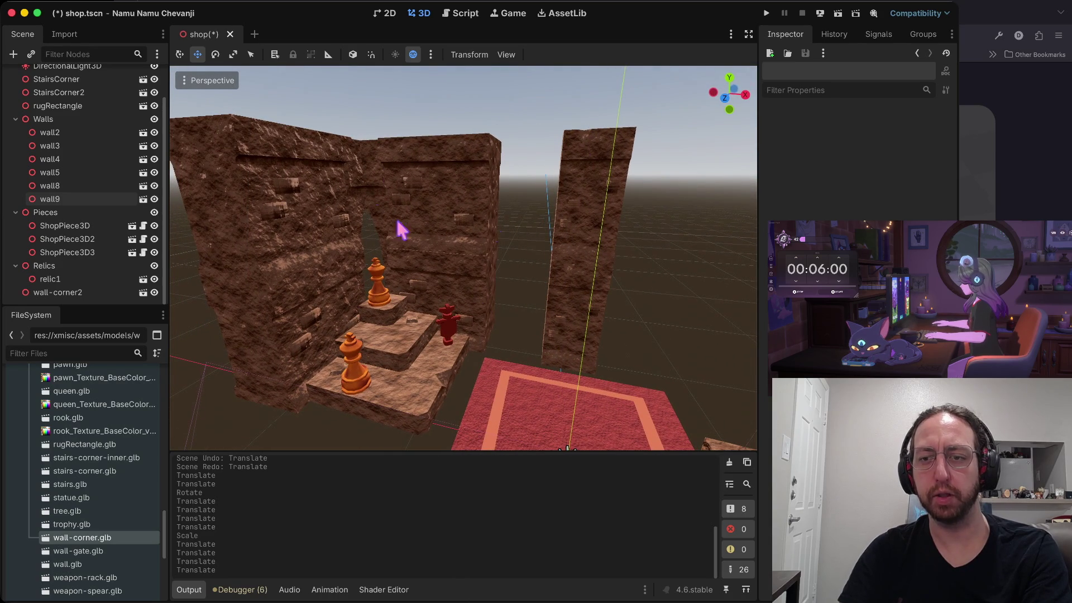
Shift the wall4 pillar and wall2 left along X, undoing a further wall4 move
{"action": "left_click", "coordinate": [588, 228]}
{"action": "left_click", "coordinate": [575, 309], "text": "shift"}
{"action": "left_click_drag", "start_coordinate": [647, 267], "coordinate": [424, 321]}
{"action": "left_click", "coordinate": [687, 223]}
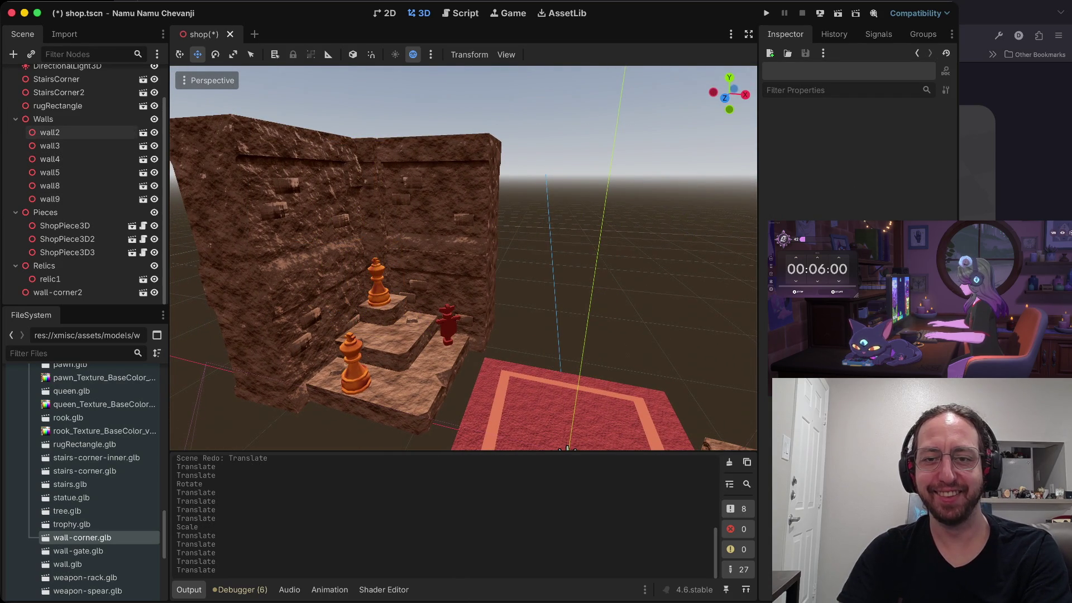
{"action": "key", "text": "w"}
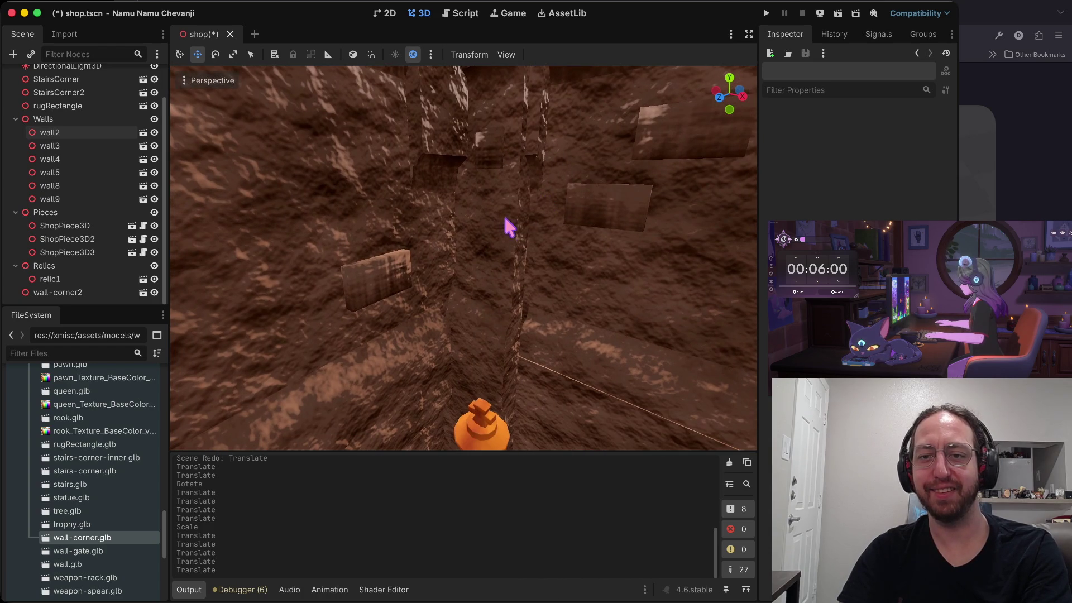
{"action": "left_click", "coordinate": [504, 228]}
{"action": "key", "text": "f"}
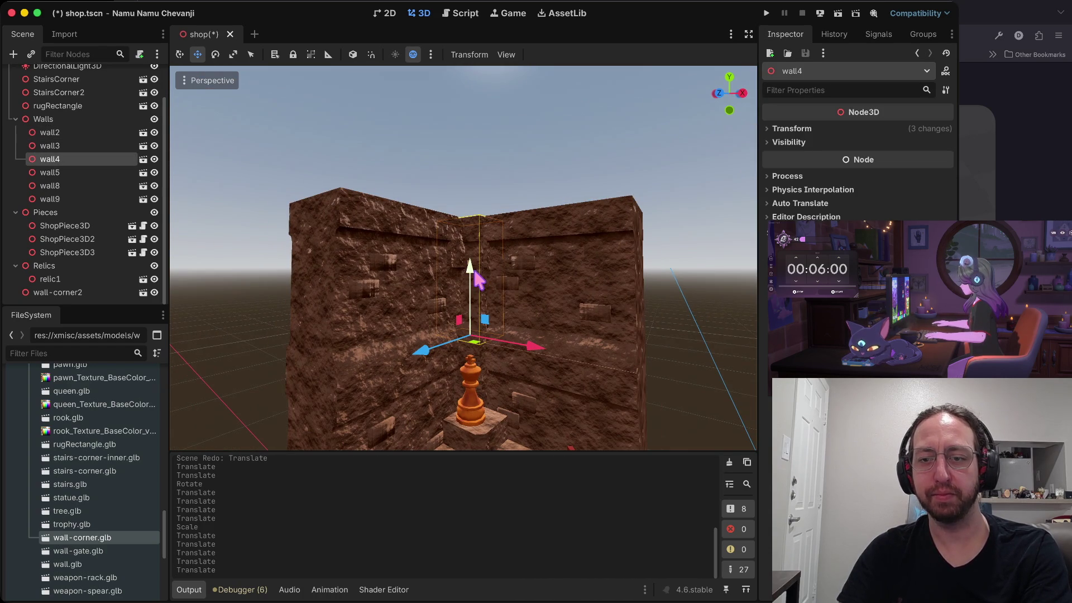
{"action": "left_click_drag", "start_coordinate": [526, 352], "coordinate": [475, 339]}
{"action": "key", "text": "ctrl+z"}
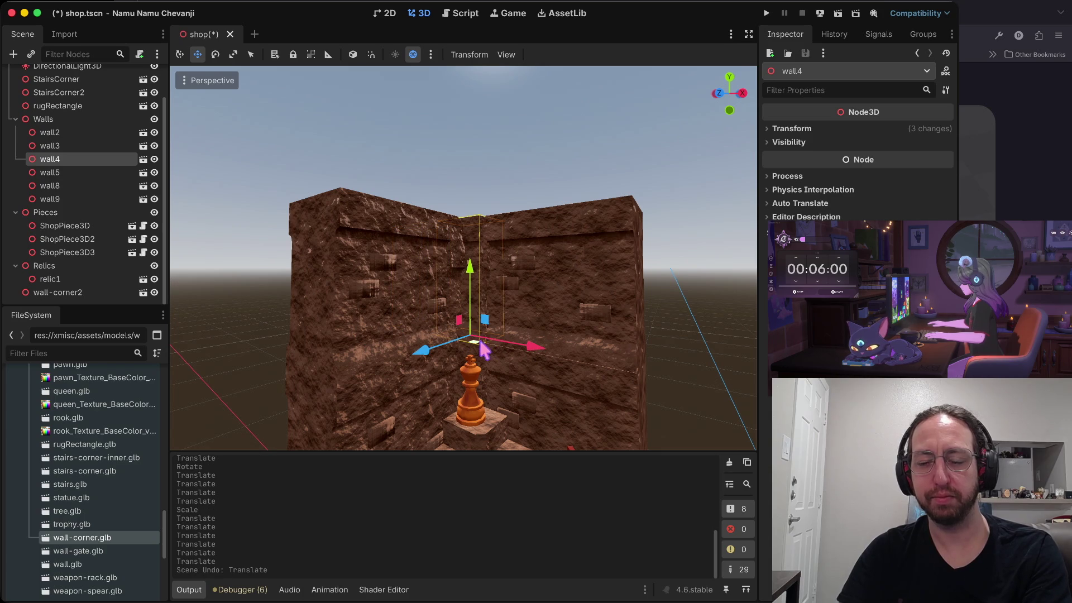
{"action": "left_click", "coordinate": [658, 328]}
{"action": "scroll", "coordinate": [703, 329], "scroll_direction": "down", "scroll_amount": 5}
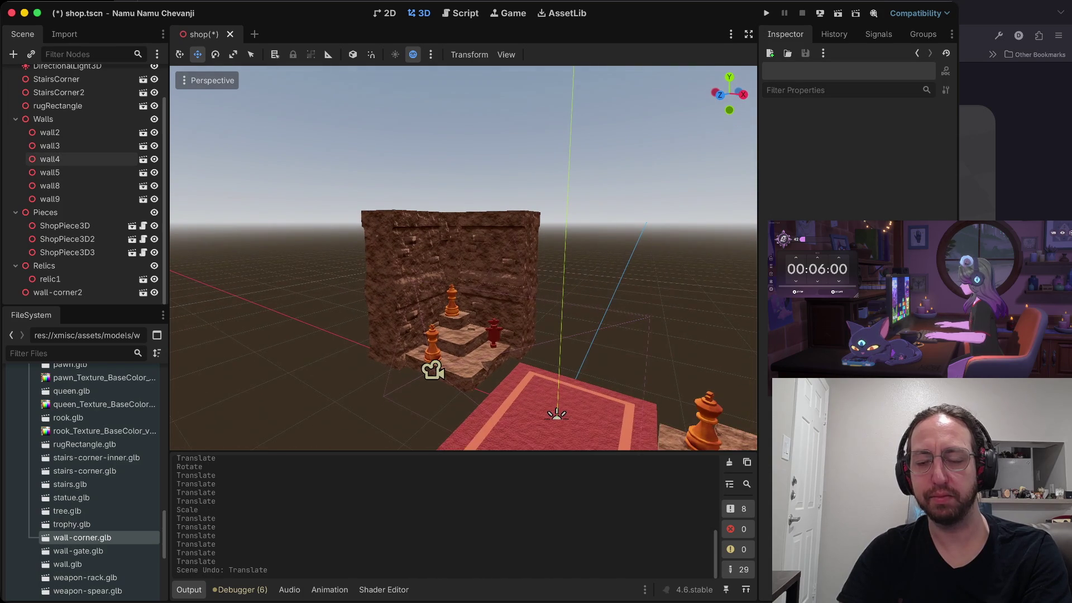
{"action": "scroll", "coordinate": [463, 257], "scroll_direction": "up", "scroll_amount": 5}
{"action": "scroll", "coordinate": [464, 257], "scroll_direction": "down", "scroll_amount": 10}
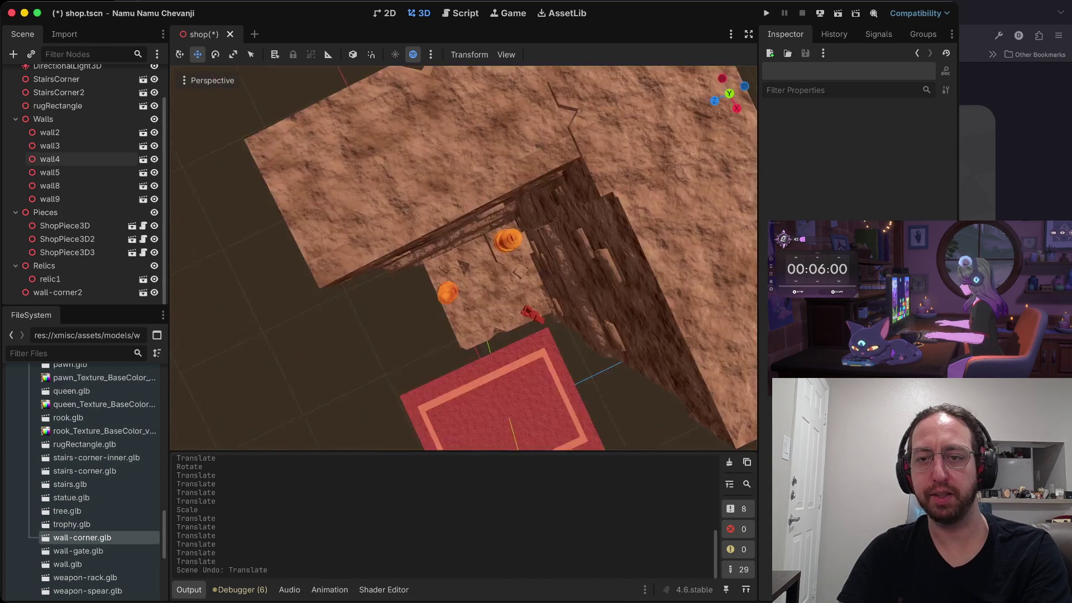
Paste a copy of the wall-corner2 corner wall into the scene
{"action": "left_click", "coordinate": [546, 240]}
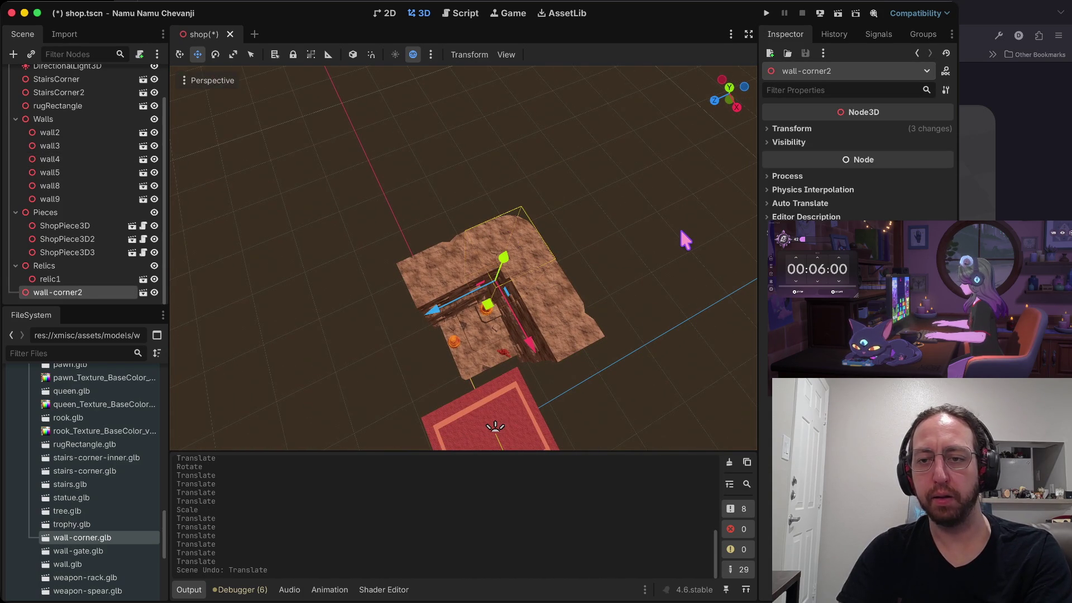
{"action": "key", "text": "ctrl+v"}
{"action": "scroll", "coordinate": [598, 306], "scroll_direction": "left", "scroll_amount": 5}
Paste wall-corner3 into Walls, move wall-corner2 there too, and slide the copy about 2.015 along X
{"action": "scroll", "coordinate": [422, 375], "scroll_direction": "left", "scroll_amount": 5}
{"action": "key", "text": "ctrl+z"}
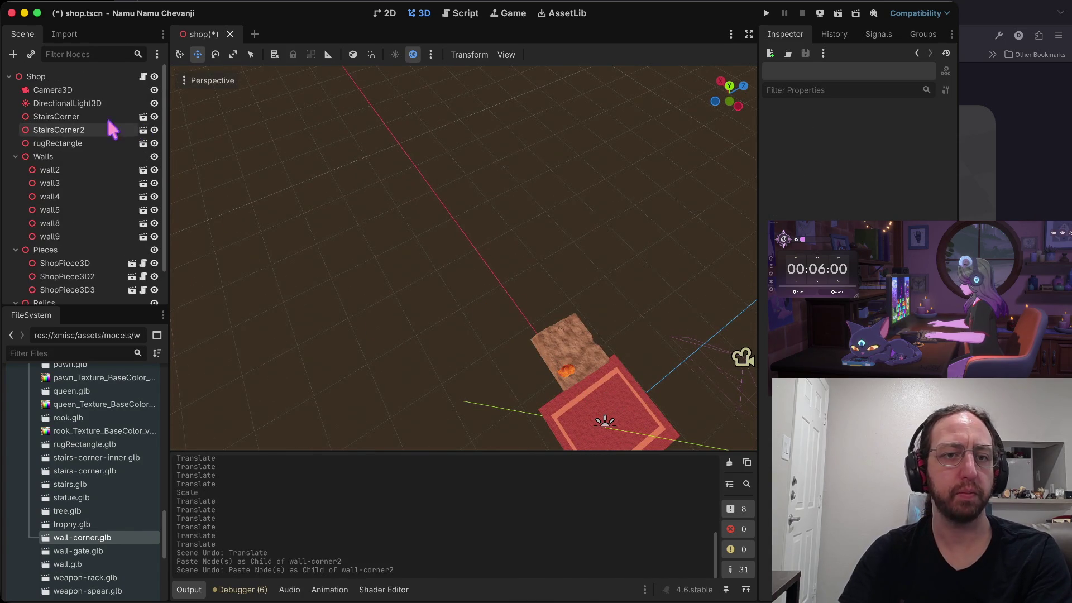
{"action": "left_click", "coordinate": [61, 156]}
{"action": "key", "text": "ctrl+v"}
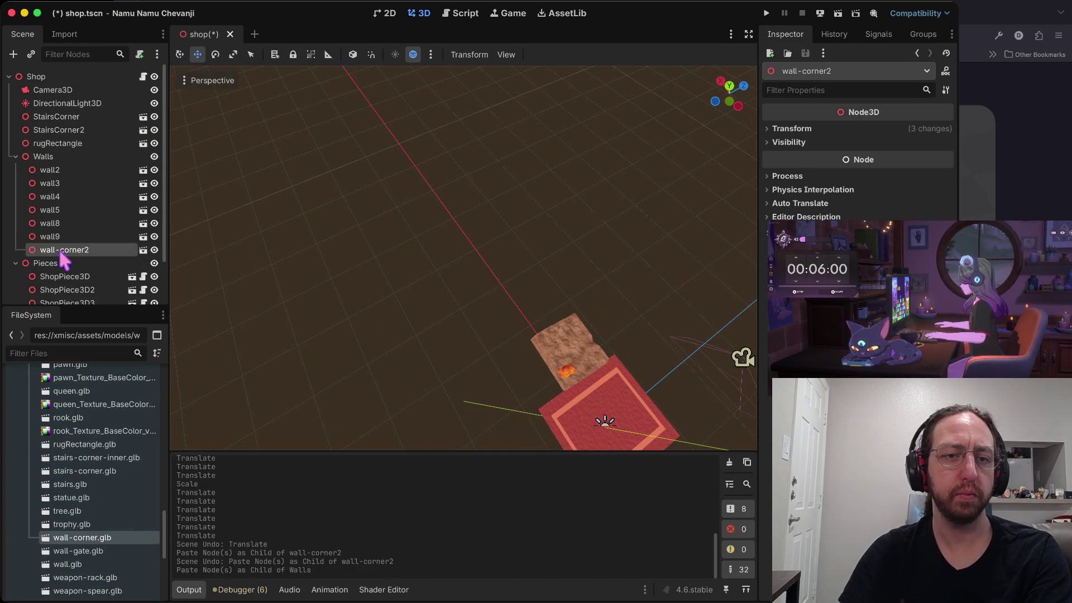
{"action": "scroll", "coordinate": [50, 162], "scroll_direction": "down", "scroll_amount": 3}
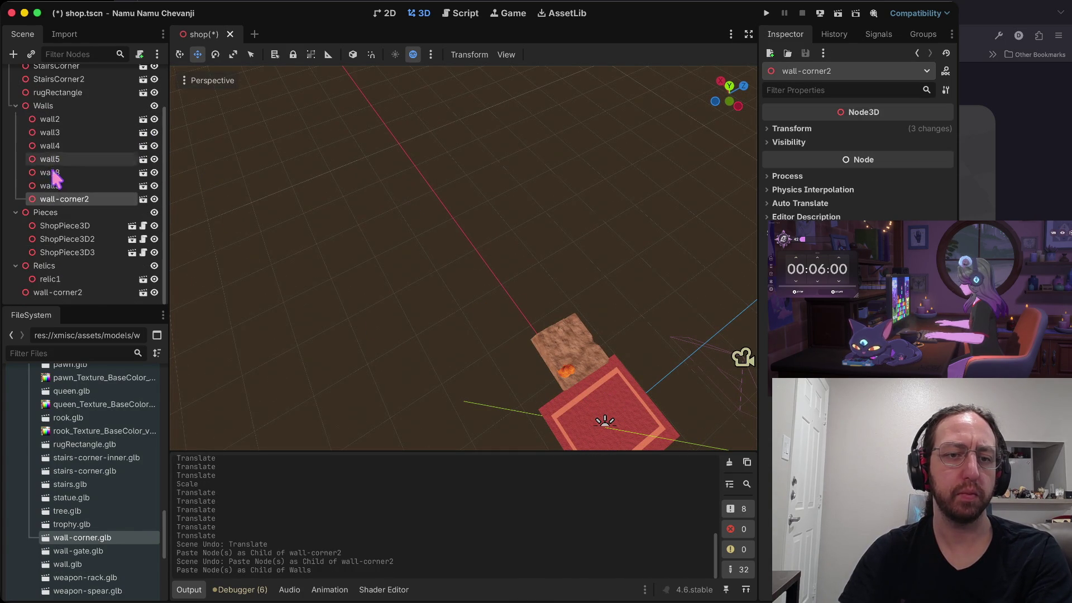
{"action": "left_click_drag", "start_coordinate": [51, 287], "coordinate": [51, 278]}
{"action": "left_click_drag", "start_coordinate": [55, 104], "coordinate": [54, 106]}
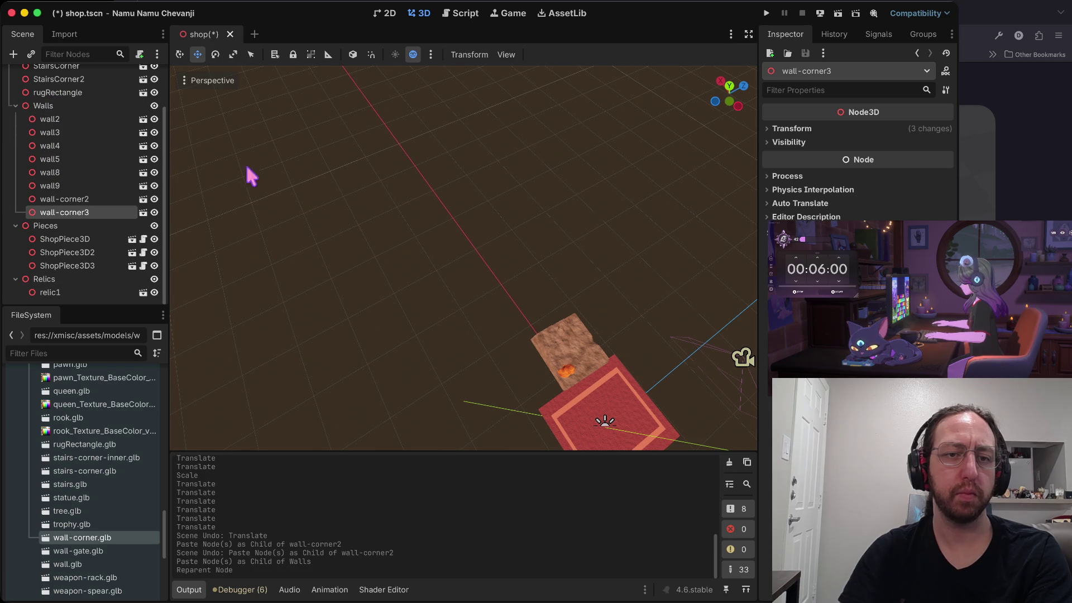
{"action": "left_click", "coordinate": [15, 226]}
{"action": "left_click", "coordinate": [16, 279]}
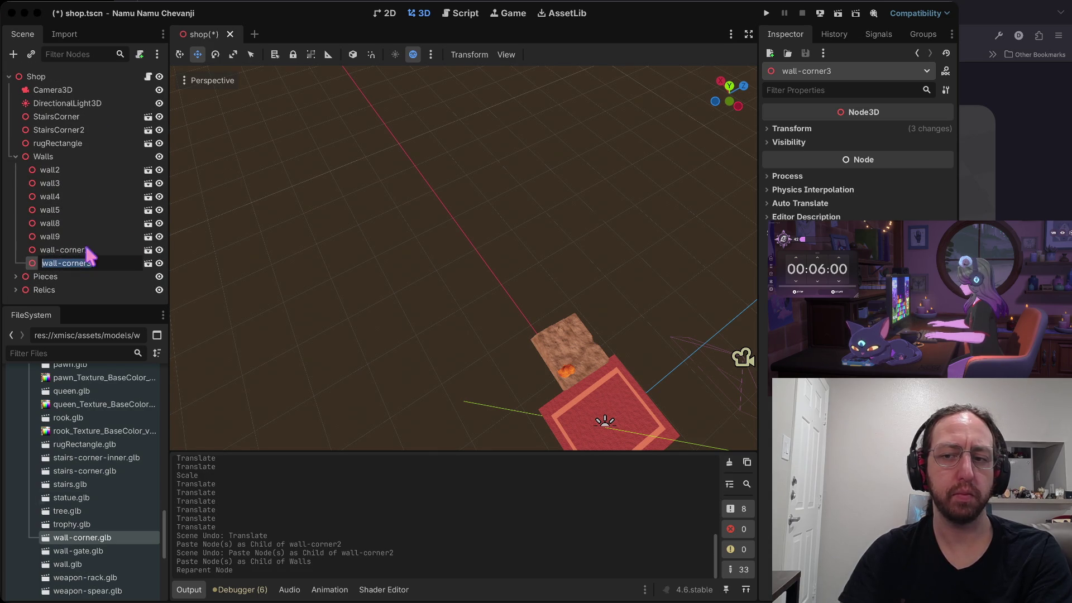
{"action": "mouse_move", "coordinate": [327, 185]}
{"action": "left_mouse_down"}
{"action": "mouse_move", "coordinate": [357, 140]}
{"action": "mouse_move", "coordinate": [179, 278]}
{"action": "mouse_move", "coordinate": [676, 284]}
{"action": "mouse_move", "coordinate": [558, 223]}
{"action": "mouse_move", "coordinate": [600, 298]}
{"action": "left_mouse_up"}
{"action": "mouse_move", "coordinate": [446, 321]}
{"action": "left_mouse_down"}
{"action": "mouse_move", "coordinate": [706, 354]}
{"action": "mouse_move", "coordinate": [611, 352]}
{"action": "left_mouse_up"}
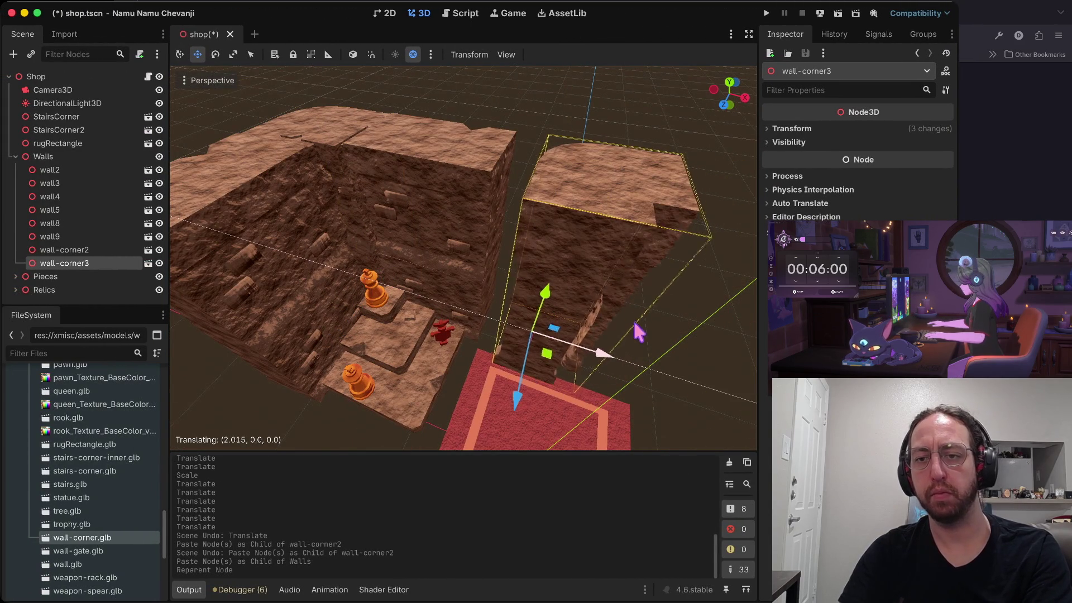
Rotate wall-corner3 to about 56 degrees around its vertical axis
{"action": "key", "text": "e"}
{"action": "left_click_drag", "start_coordinate": [516, 385], "coordinate": [619, 323]}
{"action": "mouse_move", "coordinate": [485, 364]}
{"action": "left_mouse_down"}
{"action": "mouse_move", "coordinate": [574, 363]}
{"action": "mouse_move", "coordinate": [527, 370]}
{"action": "left_mouse_up"}
{"action": "key", "text": "w"}
{"action": "mouse_move", "coordinate": [607, 330]}
{"action": "left_mouse_down"}
{"action": "mouse_move", "coordinate": [584, 349]}
{"action": "mouse_move", "coordinate": [545, 354]}
{"action": "mouse_move", "coordinate": [564, 354]}
{"action": "left_mouse_up"}
Nudge wall-corner3 along X and Z so it extends the stone wall beside the rug
{"action": "key", "text": "f"}
{"action": "scroll", "coordinate": [390, 375], "scroll_direction": "down", "scroll_amount": 5}
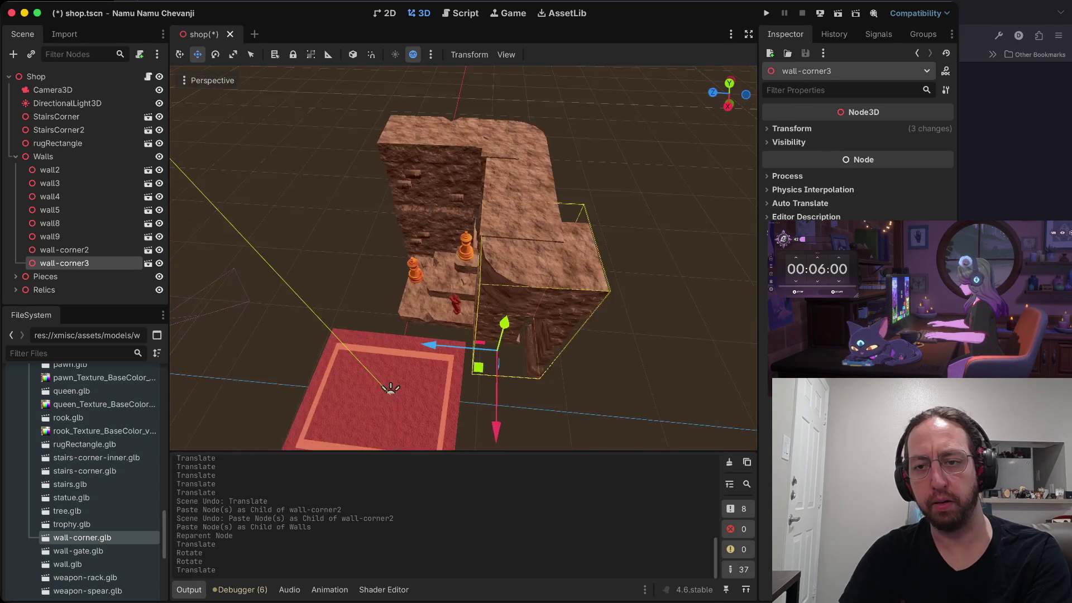
{"action": "mouse_move", "coordinate": [390, 376]}
{"action": "left_mouse_down"}
{"action": "mouse_move", "coordinate": [347, 426]}
{"action": "mouse_move", "coordinate": [410, 402]}
{"action": "left_mouse_up"}
{"action": "scroll", "coordinate": [410, 402], "scroll_direction": "up", "scroll_amount": 4}
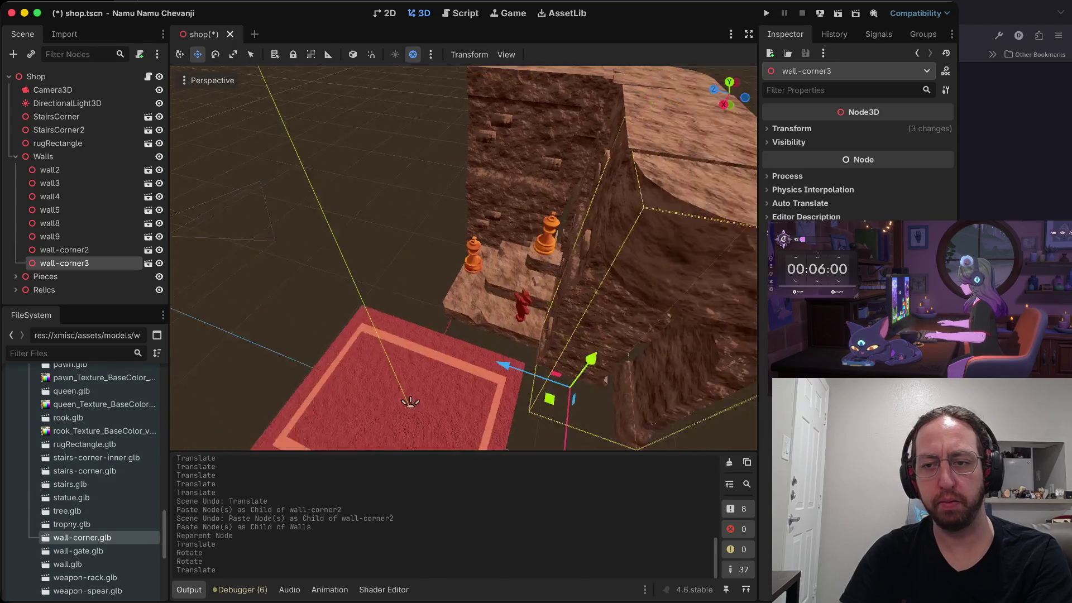
{"action": "left_click_drag", "start_coordinate": [726, 313], "coordinate": [661, 313]}
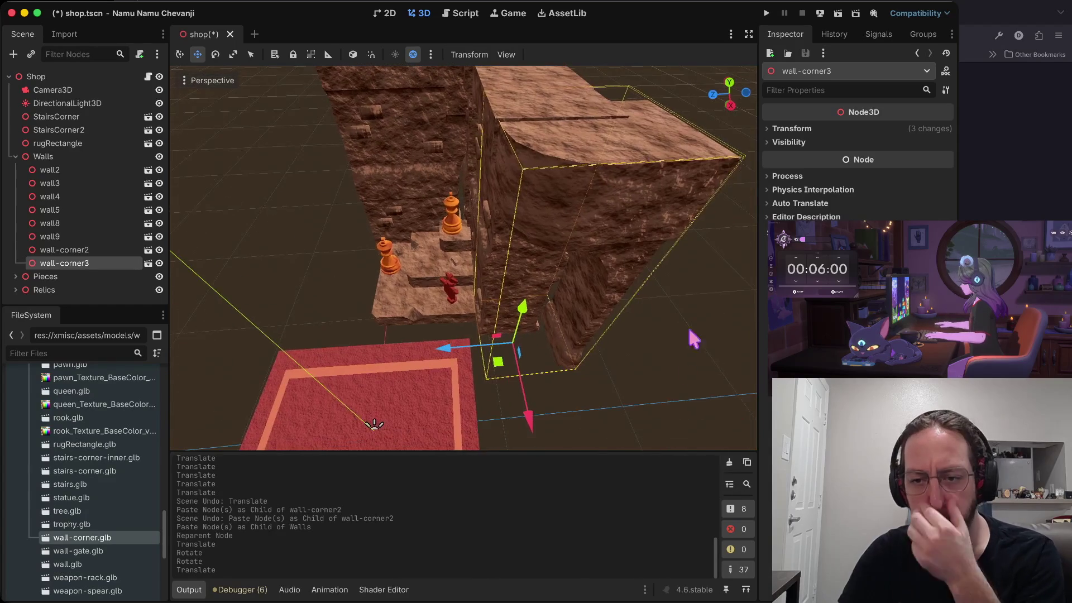
{"action": "mouse_move", "coordinate": [528, 421]}
{"action": "left_mouse_down"}
{"action": "mouse_move", "coordinate": [545, 445]}
{"action": "mouse_move", "coordinate": [540, 416]}
{"action": "mouse_move", "coordinate": [587, 536]}
{"action": "mouse_move", "coordinate": [542, 430]}
{"action": "mouse_move", "coordinate": [528, 348]}
{"action": "mouse_move", "coordinate": [522, 372]}
{"action": "mouse_move", "coordinate": [562, 507]}
{"action": "mouse_move", "coordinate": [551, 472]}
{"action": "mouse_move", "coordinate": [553, 485]}
{"action": "left_mouse_up"}
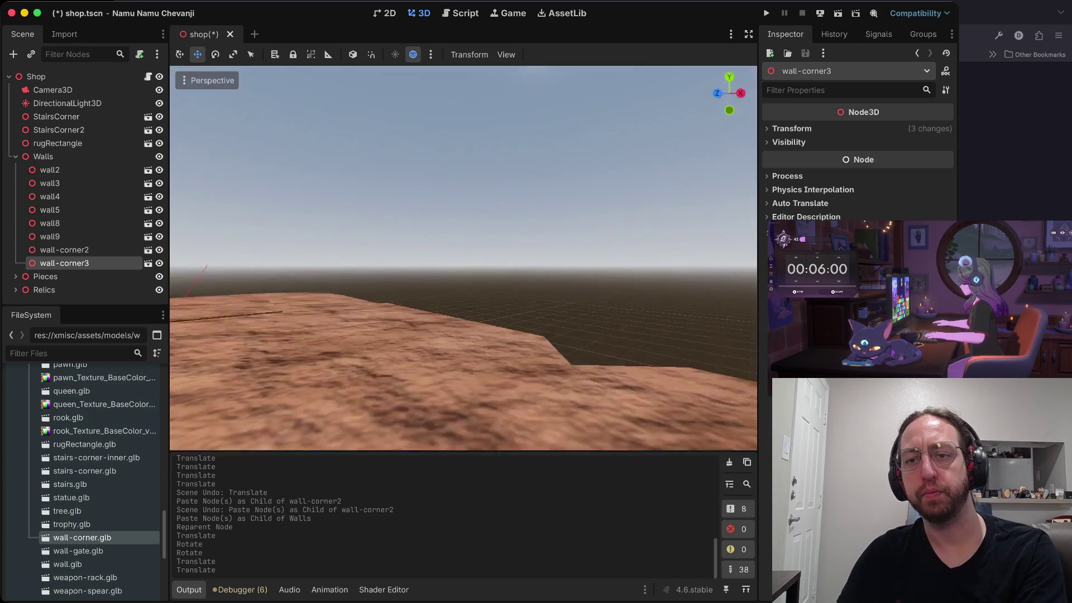
{"action": "left_click_drag", "start_coordinate": [748, 342], "coordinate": [748, 342]}
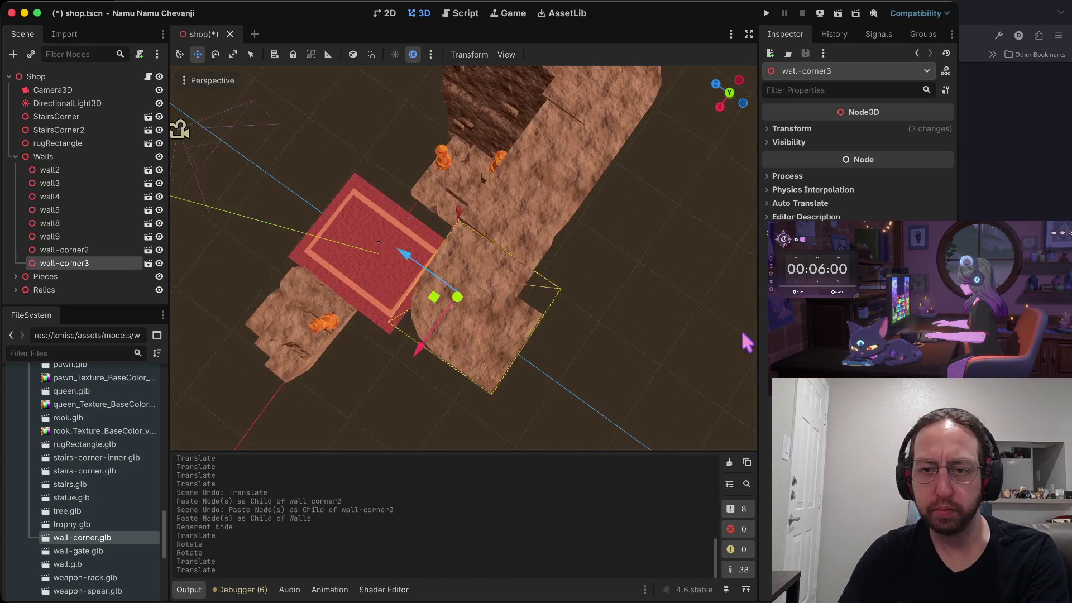
{"action": "left_click_drag", "start_coordinate": [445, 305], "coordinate": [412, 272]}
{"action": "left_click_drag", "start_coordinate": [420, 351], "coordinate": [423, 351]}
{"action": "left_click", "coordinate": [617, 275]}
{"action": "mouse_move", "coordinate": [463, 257]}
{"action": "left_mouse_down"}
{"action": "mouse_move", "coordinate": [446, 290]}
{"action": "mouse_move", "coordinate": [435, 262]}
{"action": "mouse_move", "coordinate": [447, 252]}
{"action": "mouse_move", "coordinate": [653, 258]}
{"action": "left_mouse_up"}
Raise wall-corner3 a tiny bit and save shop.tscn
{"action": "left_click", "coordinate": [590, 261]}
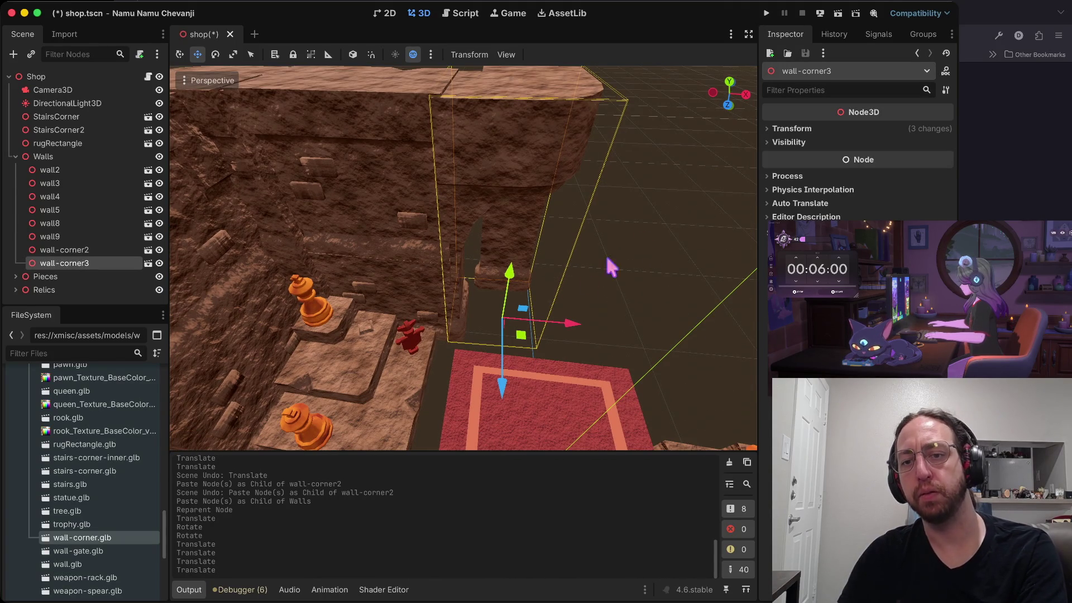
{"action": "left_click_drag", "start_coordinate": [510, 284], "coordinate": [514, 268]}
{"action": "key", "text": "ctrl+z"}
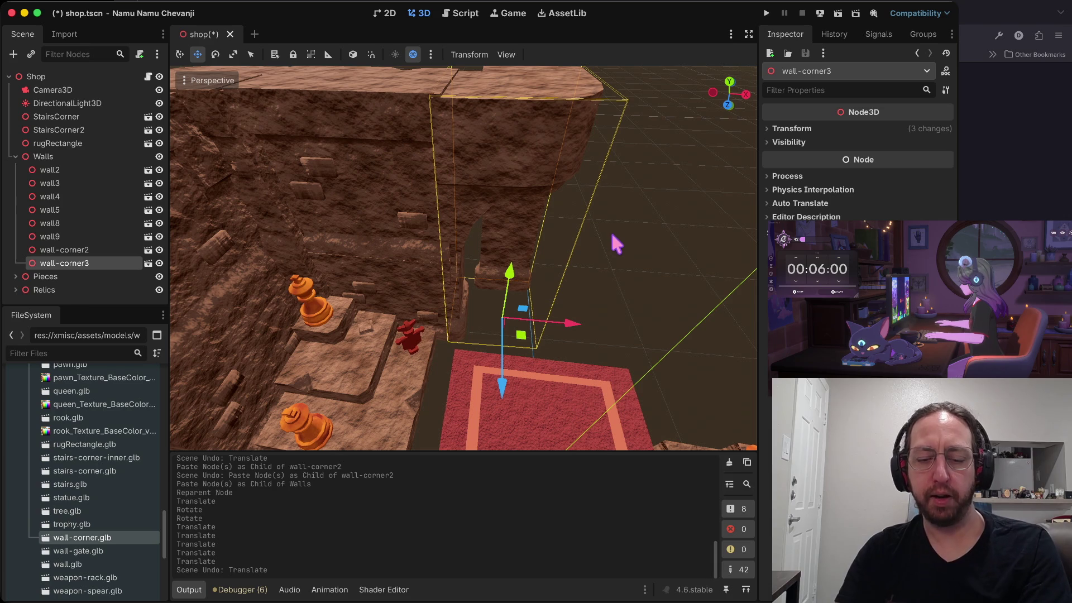
{"action": "key", "text": "ctrl+z"}
{"action": "key", "text": "ctrl+z"}
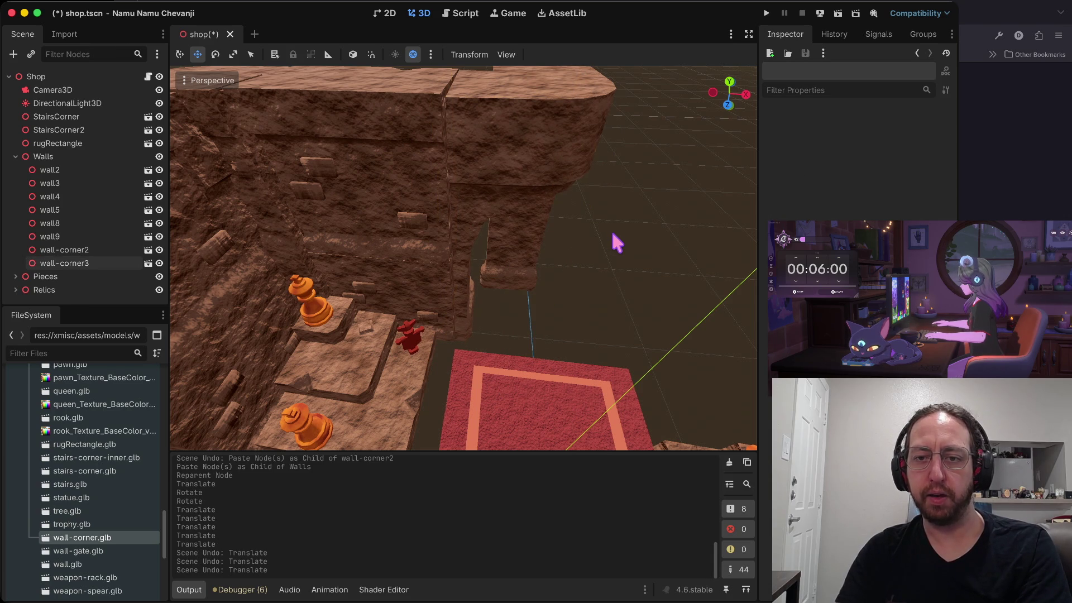
{"action": "key", "text": "ctrl+shift+z"}
{"action": "key", "text": "ctrl+shift+z"}
{"action": "key", "text": "ctrl+shift+z"}
{"action": "key", "text": "ctrl+z"}
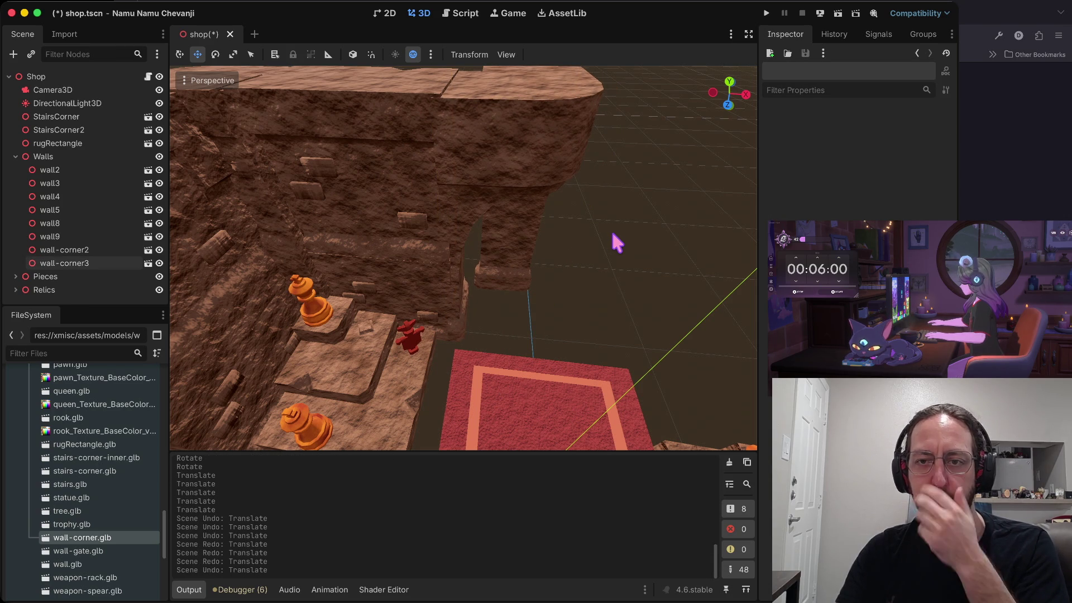
{"action": "left_click", "coordinate": [539, 160]}
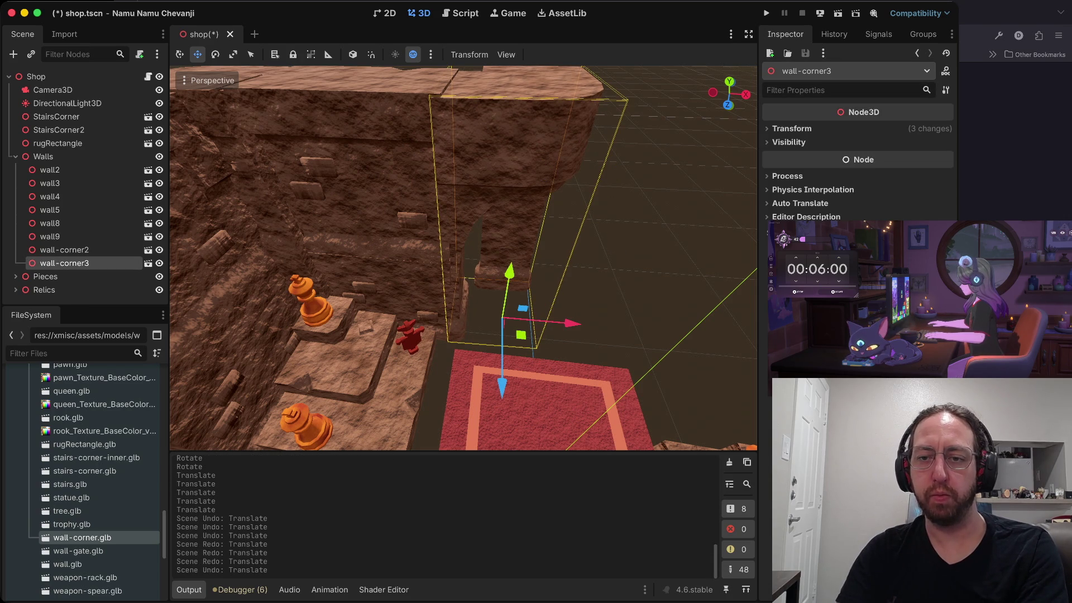
{"action": "scroll", "coordinate": [555, 279], "scroll_direction": "up", "scroll_amount": 2}
{"action": "left_click_drag", "start_coordinate": [515, 298], "coordinate": [515, 296]}
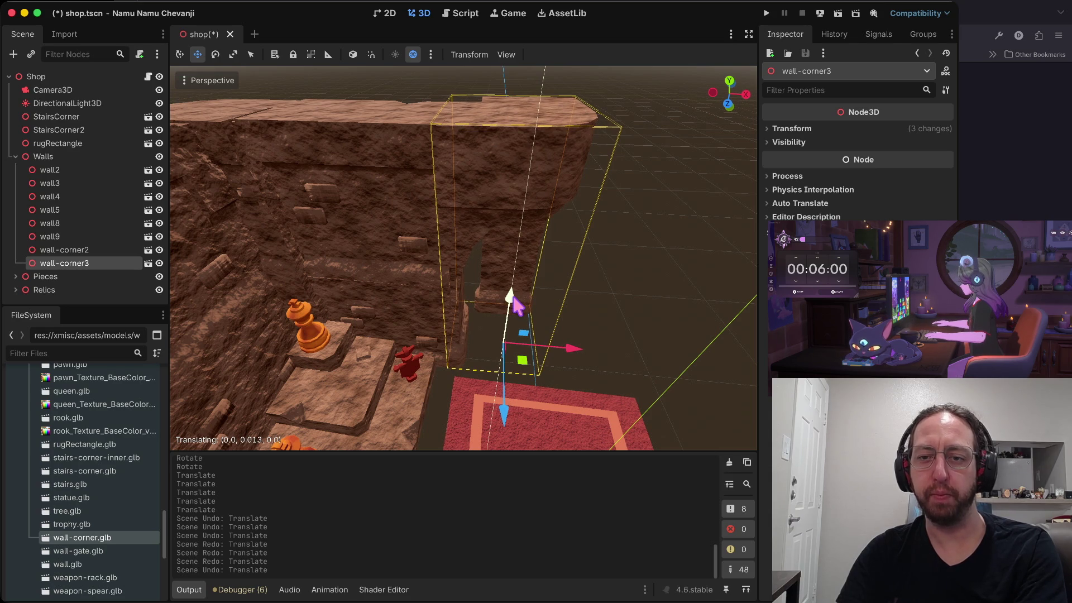
{"action": "left_click", "coordinate": [603, 267]}
{"action": "key", "text": "ctrl+s"}
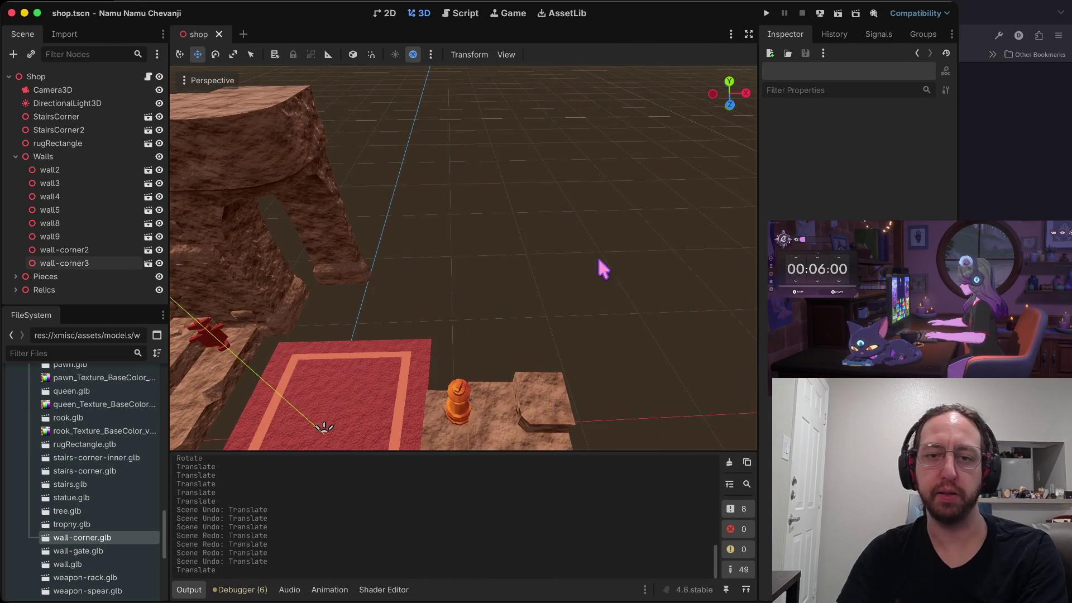
{"action": "left_click_drag", "start_coordinate": [463, 257], "coordinate": [346, 263]}
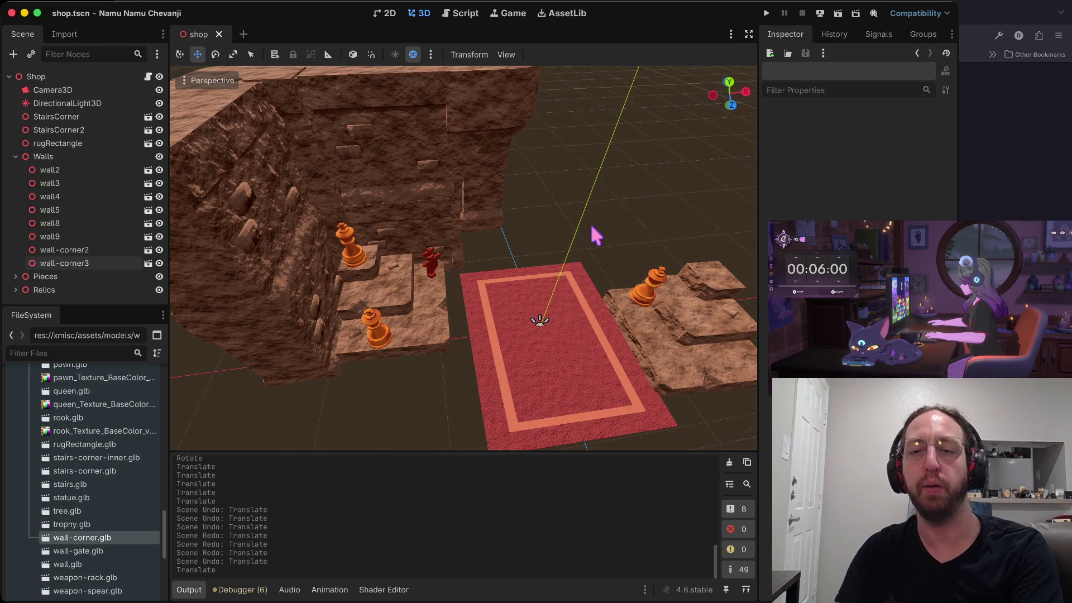
{"action": "mouse_move", "coordinate": [558, 235]}
{"action": "left_mouse_down"}
{"action": "mouse_move", "coordinate": [594, 231]}
{"action": "mouse_move", "coordinate": [553, 214]}
{"action": "left_mouse_up"}
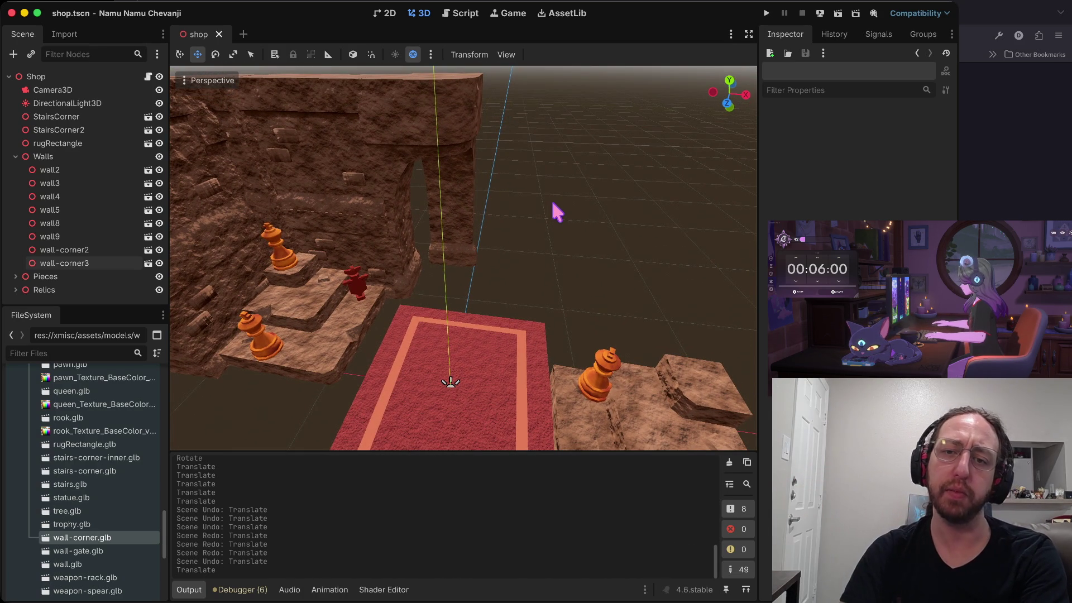
{"action": "left_click", "coordinate": [434, 206]}
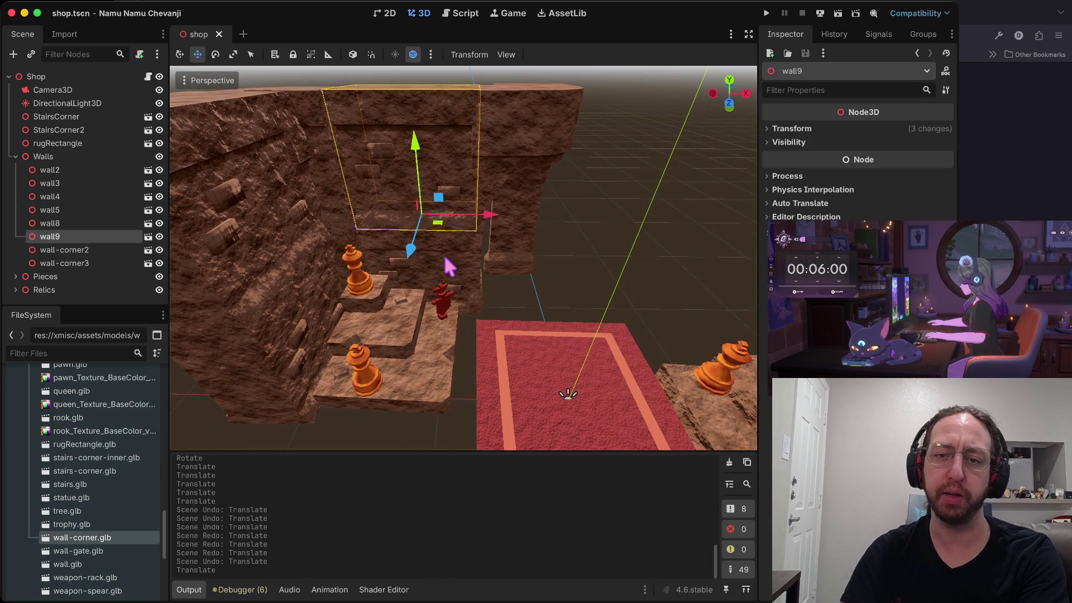
Lift wall9 slightly upward
{"action": "left_click_drag", "start_coordinate": [415, 153], "coordinate": [413, 146]}
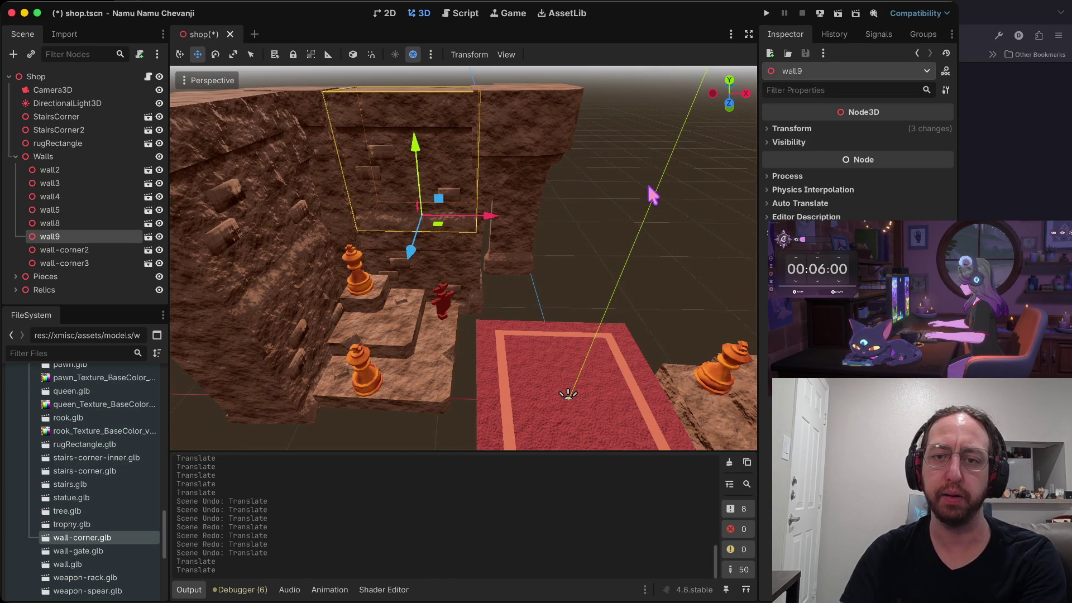
{"action": "left_click", "coordinate": [651, 192]}
{"action": "key", "text": "ctrl+z"}
{"action": "scroll", "coordinate": [533, 223], "scroll_direction": "up", "scroll_amount": 3}
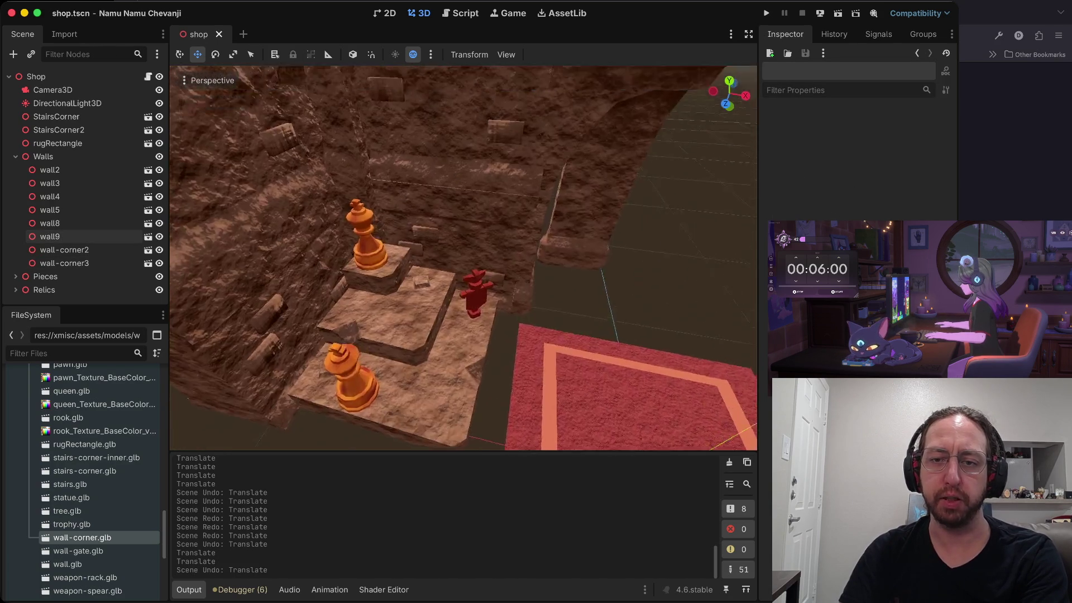
{"action": "left_click", "coordinate": [468, 222]}
{"action": "left_click_drag", "start_coordinate": [451, 205], "coordinate": [445, 188]}
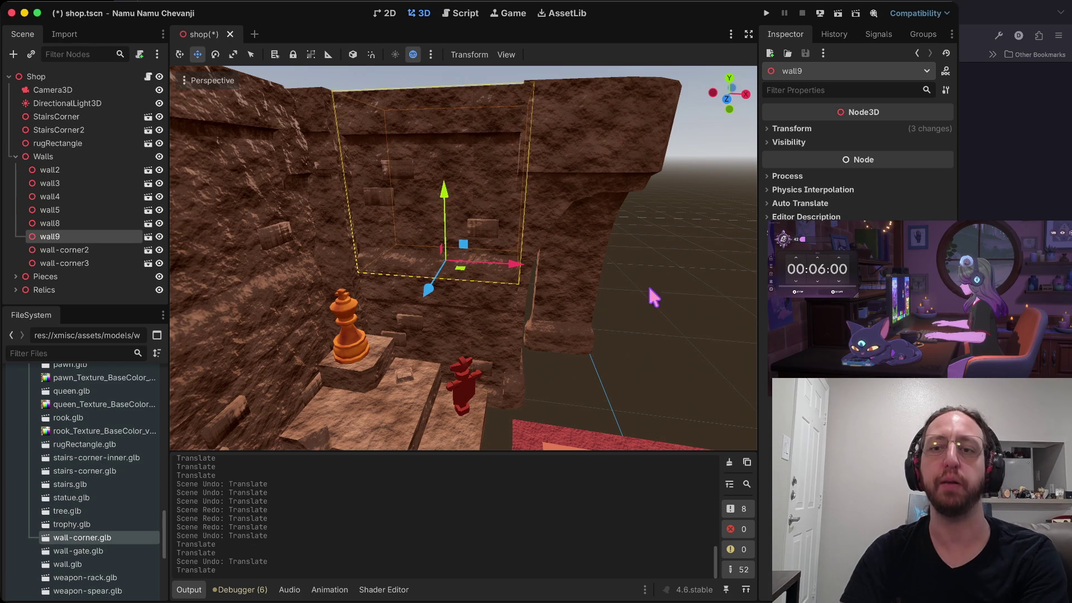
{"action": "left_click", "coordinate": [652, 296]}
Shift wall9 along X and give it one more small nudge
{"action": "left_click", "coordinate": [398, 244]}
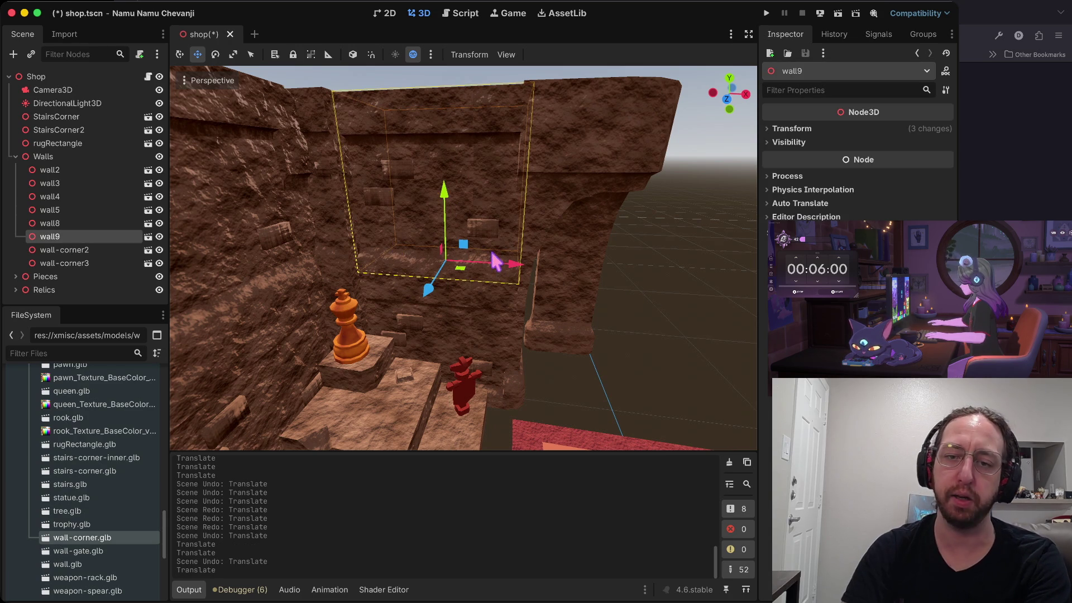
{"action": "left_click_drag", "start_coordinate": [509, 271], "coordinate": [510, 268]}
{"action": "left_click", "coordinate": [696, 350]}
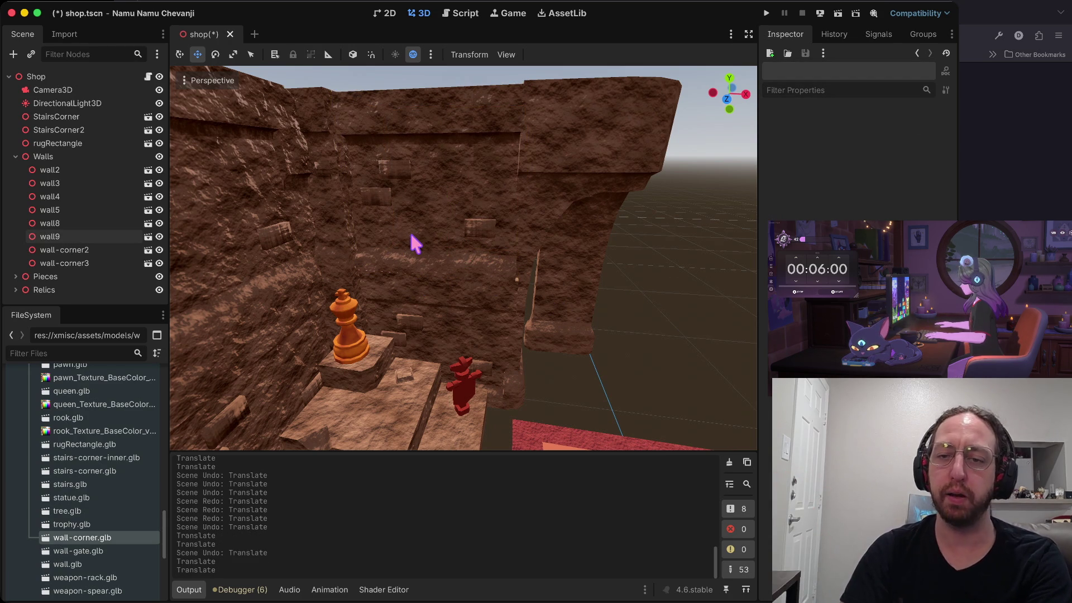
{"action": "key", "text": "ctrl+z"}
{"action": "key", "text": "ctrl+shift+z"}
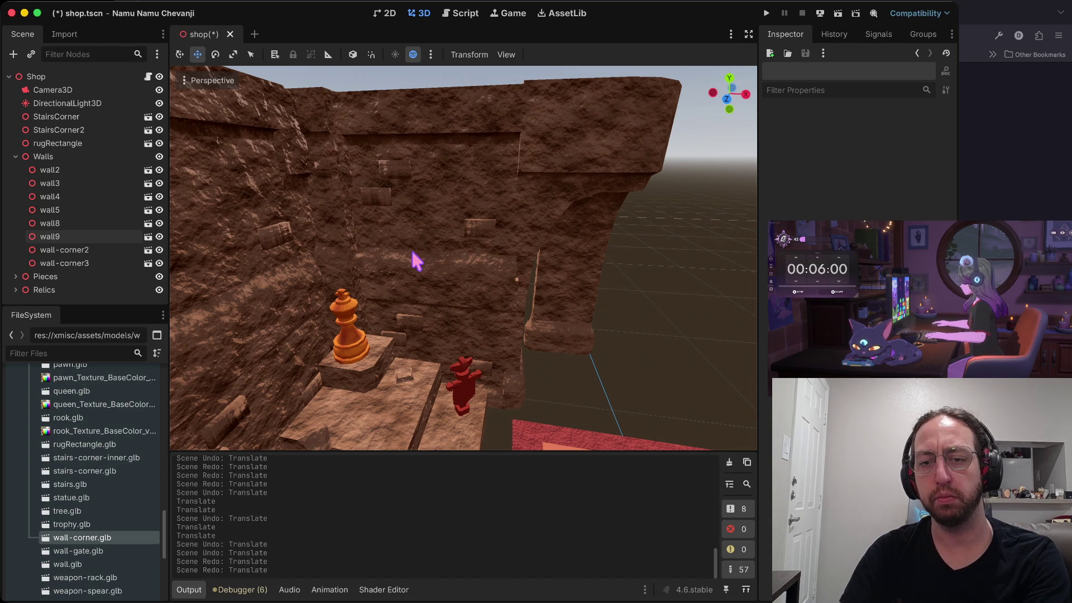
{"action": "left_click", "coordinate": [416, 260]}
{"action": "left_click_drag", "start_coordinate": [434, 294], "coordinate": [425, 288]}
{"action": "left_click", "coordinate": [654, 342]}
Fine-tune the wall-corner3 pillar's Z position with small back-and-forth nudges
{"action": "scroll", "coordinate": [654, 342], "scroll_direction": "up", "scroll_amount": 5}
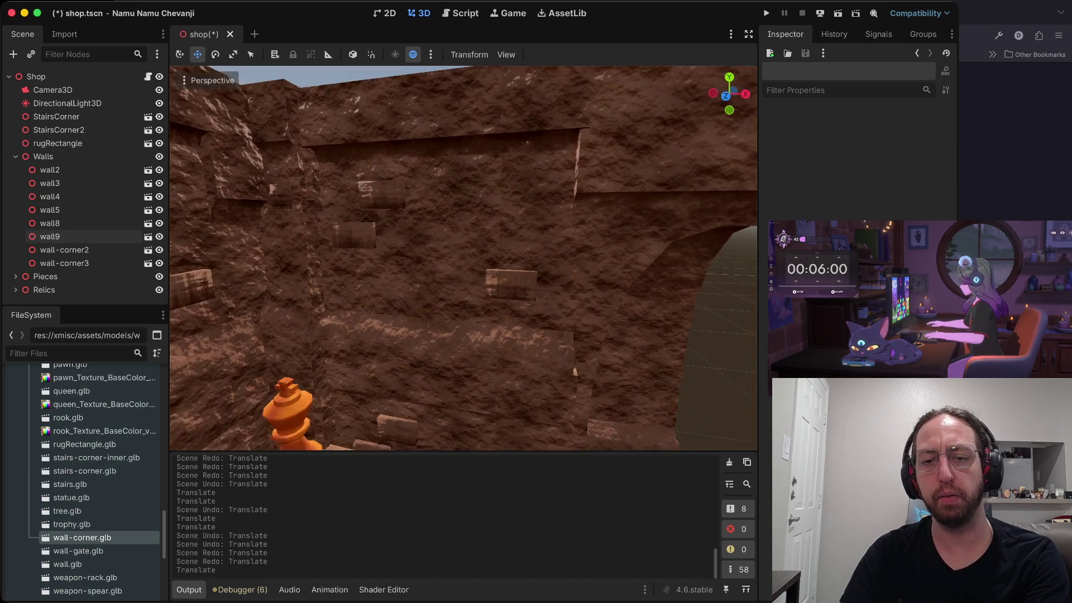
{"action": "scroll", "coordinate": [463, 258], "scroll_direction": "down", "scroll_amount": 5}
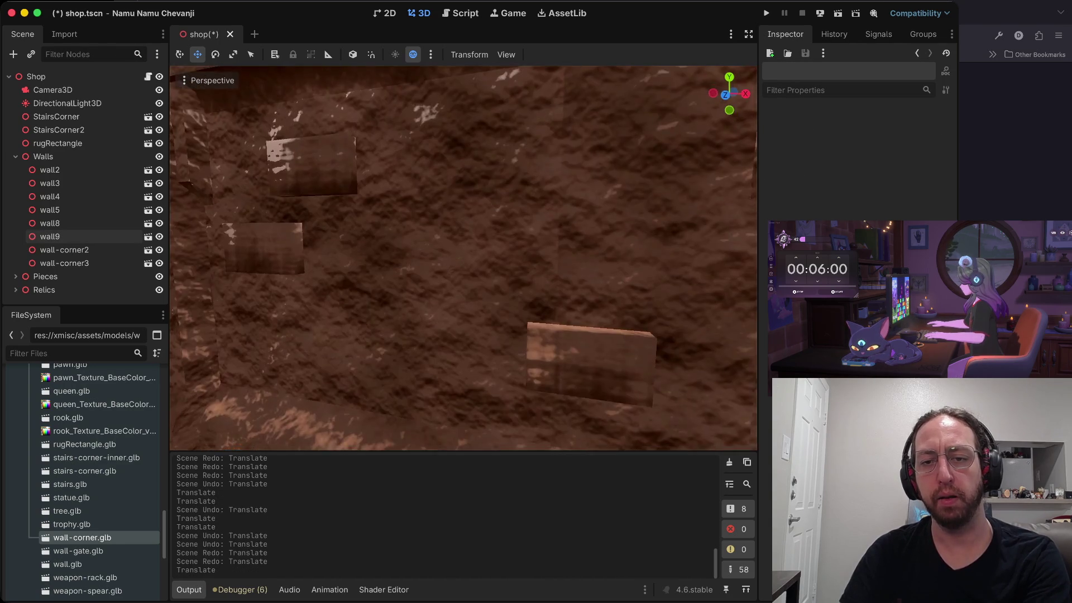
{"action": "scroll", "coordinate": [463, 258], "scroll_direction": "down", "scroll_amount": 3}
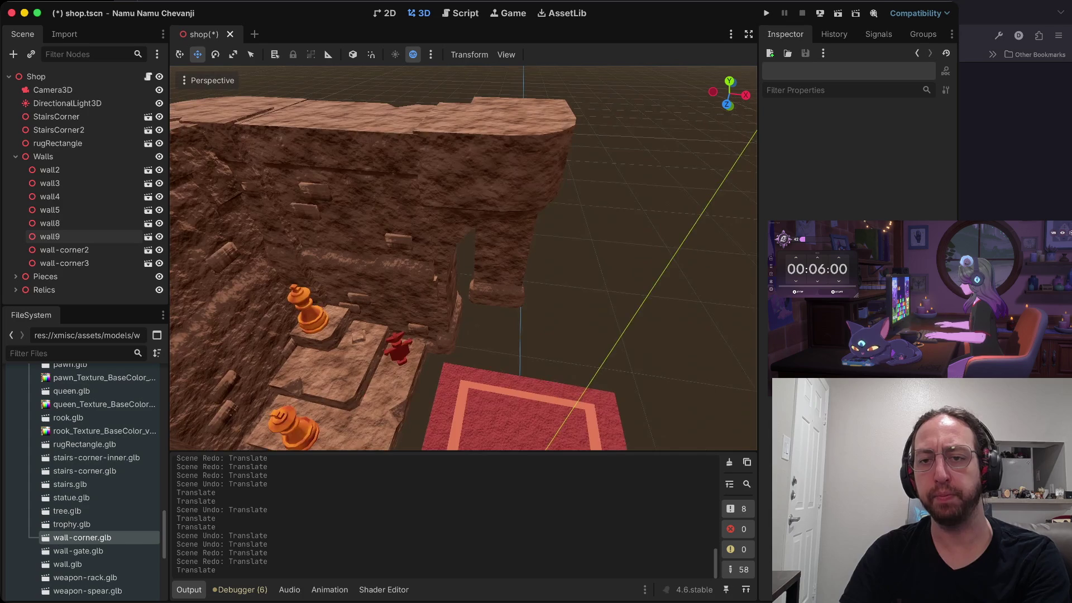
{"action": "left_click", "coordinate": [521, 209]}
{"action": "left_click_drag", "start_coordinate": [490, 391], "coordinate": [485, 406]}
{"action": "left_click", "coordinate": [584, 313]}
{"action": "left_click_drag", "start_coordinate": [581, 304], "coordinate": [584, 313]}
{"action": "left_click", "coordinate": [581, 306]}
{"action": "left_click_drag", "start_coordinate": [445, 341], "coordinate": [448, 339]}
{"action": "left_click_drag", "start_coordinate": [453, 348], "coordinate": [447, 357]}
{"action": "left_click", "coordinate": [640, 353]}
{"action": "mouse_move", "coordinate": [640, 353]}
{"action": "left_mouse_down"}
{"action": "mouse_move", "coordinate": [630, 296]}
{"action": "mouse_move", "coordinate": [502, 426]}
{"action": "mouse_move", "coordinate": [411, 399]}
{"action": "mouse_move", "coordinate": [460, 416]}
{"action": "mouse_move", "coordinate": [421, 232]}
{"action": "mouse_move", "coordinate": [203, 84]}
{"action": "mouse_move", "coordinate": [335, 223]}
{"action": "mouse_move", "coordinate": [641, 355]}
{"action": "mouse_move", "coordinate": [570, 296]}
{"action": "mouse_move", "coordinate": [630, 233]}
{"action": "mouse_move", "coordinate": [586, 217]}
{"action": "mouse_move", "coordinate": [578, 176]}
{"action": "mouse_move", "coordinate": [567, 209]}
{"action": "mouse_move", "coordinate": [239, 407]}
{"action": "mouse_move", "coordinate": [594, 240]}
{"action": "left_mouse_up"}
Paste copies of wall9 and wall8 into the Walls group as wall10 and wall11
{"action": "left_click", "coordinate": [500, 278]}
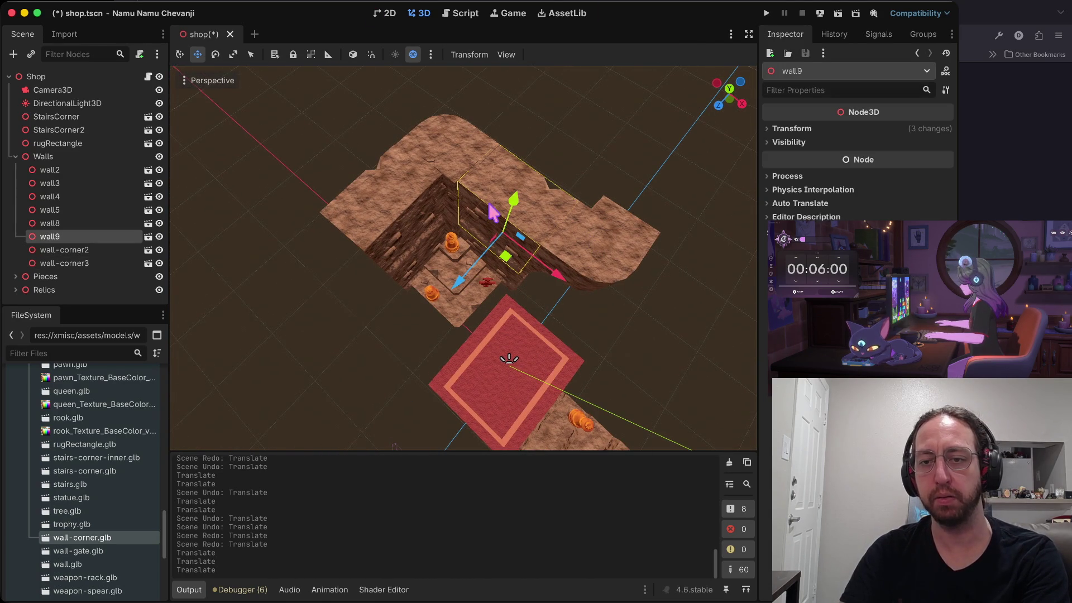
{"action": "left_click", "coordinate": [506, 287], "text": "shift"}
{"action": "mouse_move", "coordinate": [553, 287]}
{"action": "left_mouse_down"}
{"action": "mouse_move", "coordinate": [641, 335]}
{"action": "mouse_move", "coordinate": [680, 331]}
{"action": "left_mouse_up"}
{"action": "key", "text": "super+z"}
{"action": "left_click", "coordinate": [88, 158]}
{"action": "key", "text": "super+v"}
Rotate the new walls 90° and slide them along Z toward their spot
{"action": "mouse_move", "coordinate": [555, 289]}
{"action": "left_mouse_down"}
{"action": "mouse_move", "coordinate": [610, 312]}
{"action": "mouse_move", "coordinate": [642, 353]}
{"action": "mouse_move", "coordinate": [667, 341]}
{"action": "left_mouse_up"}
{"action": "key", "text": "r"}
{"action": "key", "text": "e"}
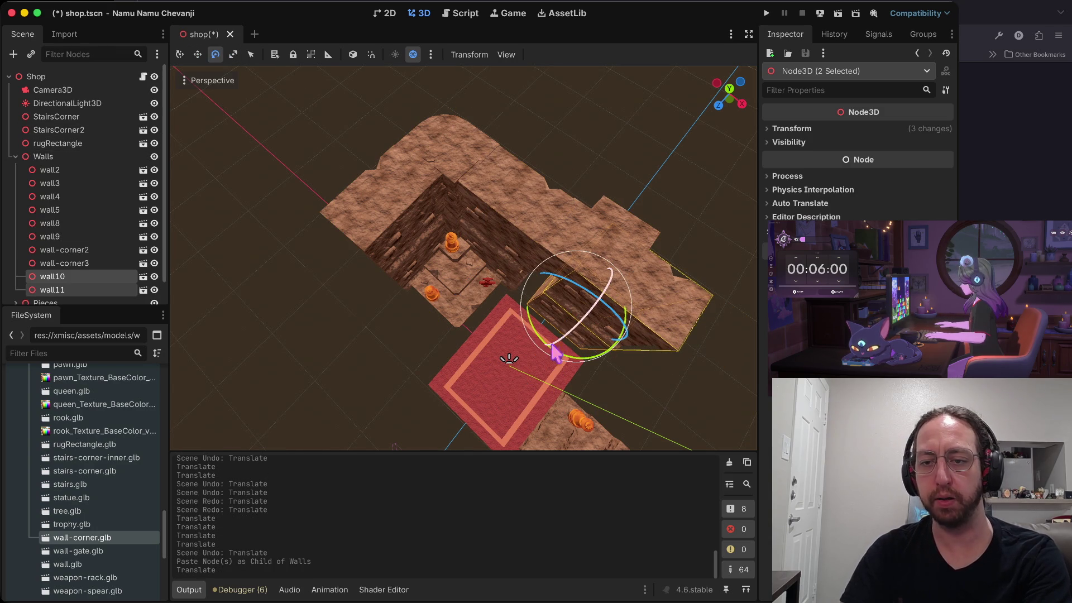
{"action": "mouse_move", "coordinate": [541, 347]}
{"action": "left_mouse_down"}
{"action": "mouse_move", "coordinate": [581, 366]}
{"action": "mouse_move", "coordinate": [636, 366]}
{"action": "mouse_move", "coordinate": [628, 363]}
{"action": "left_mouse_up"}
{"action": "key", "text": "w"}
{"action": "mouse_move", "coordinate": [527, 361]}
{"action": "left_mouse_down"}
{"action": "mouse_move", "coordinate": [576, 313]}
{"action": "mouse_move", "coordinate": [577, 326]}
{"action": "left_mouse_up"}
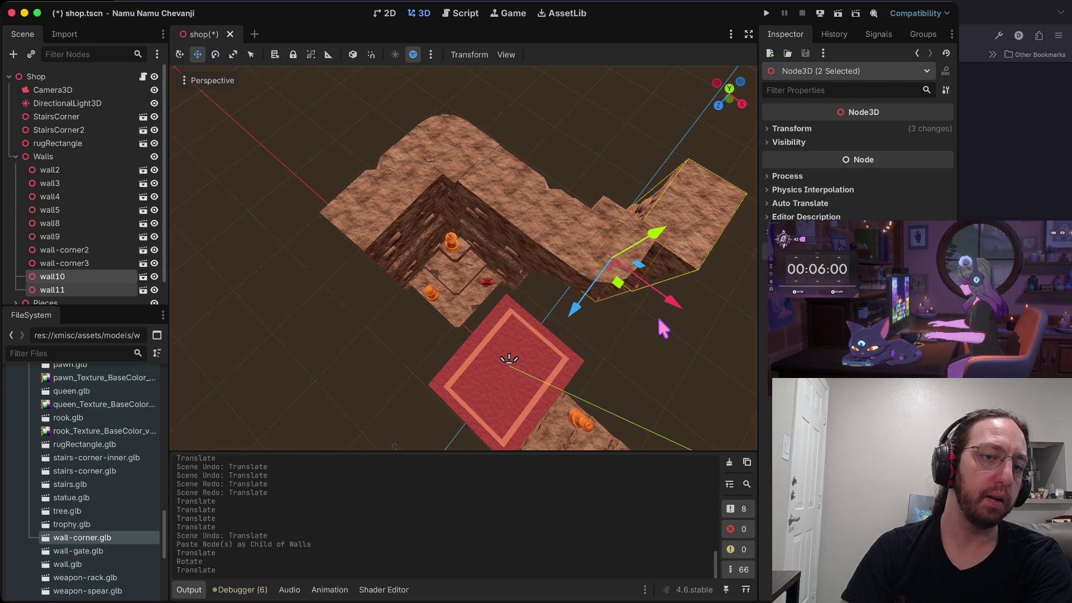
Move the new walls along X into their final place beside the rug
{"action": "left_click_drag", "start_coordinate": [509, 357], "coordinate": [409, 361]}
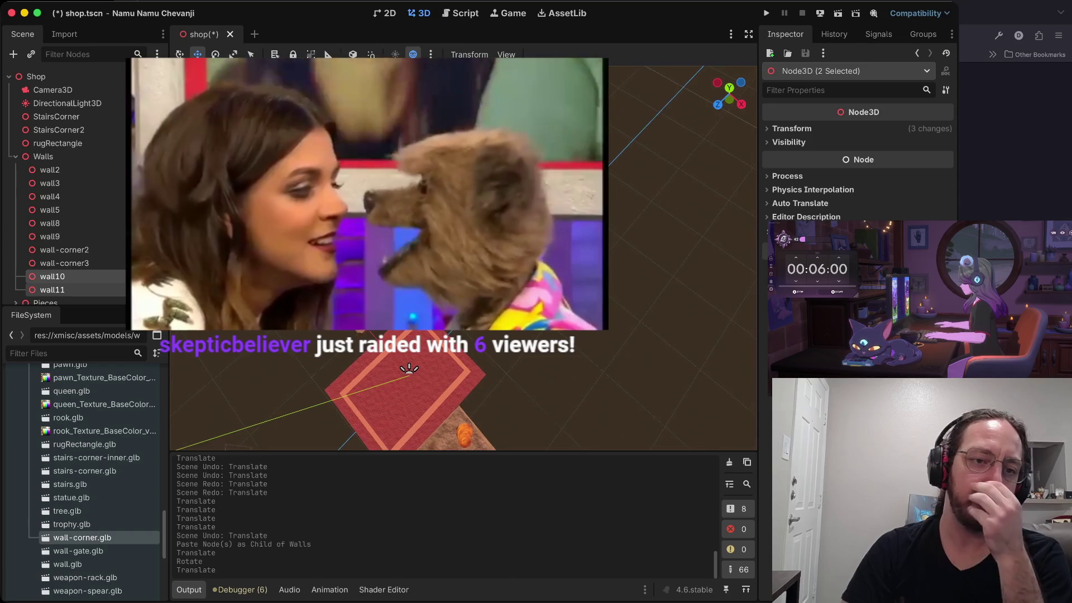
{"action": "left_click_drag", "start_coordinate": [578, 392], "coordinate": [483, 403]}
{"action": "key", "text": "g"}
{"action": "key", "text": "x"}
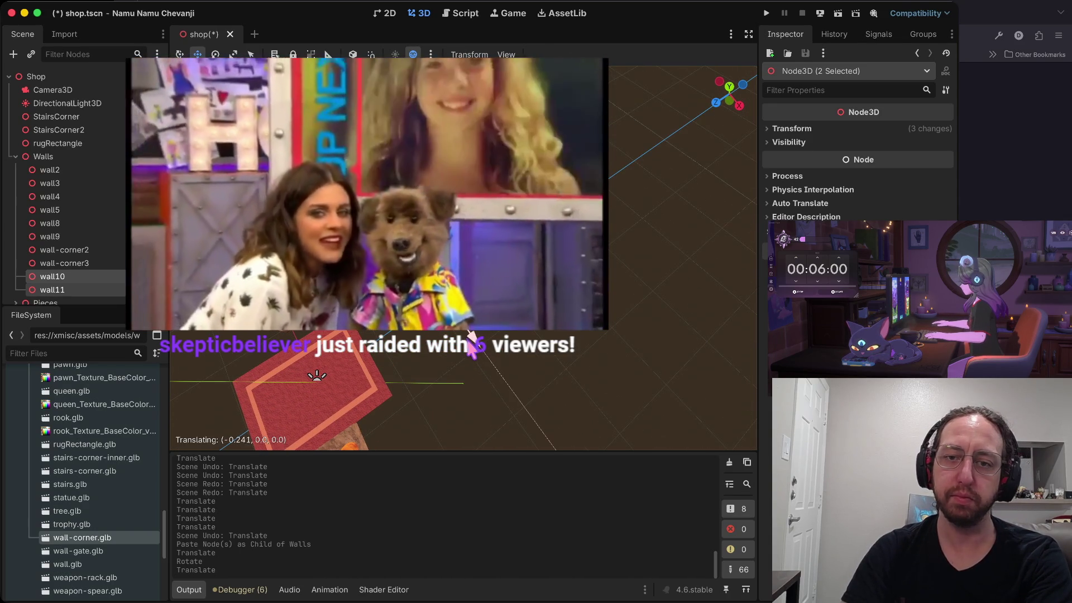
{"action": "left_click", "coordinate": [462, 333]}
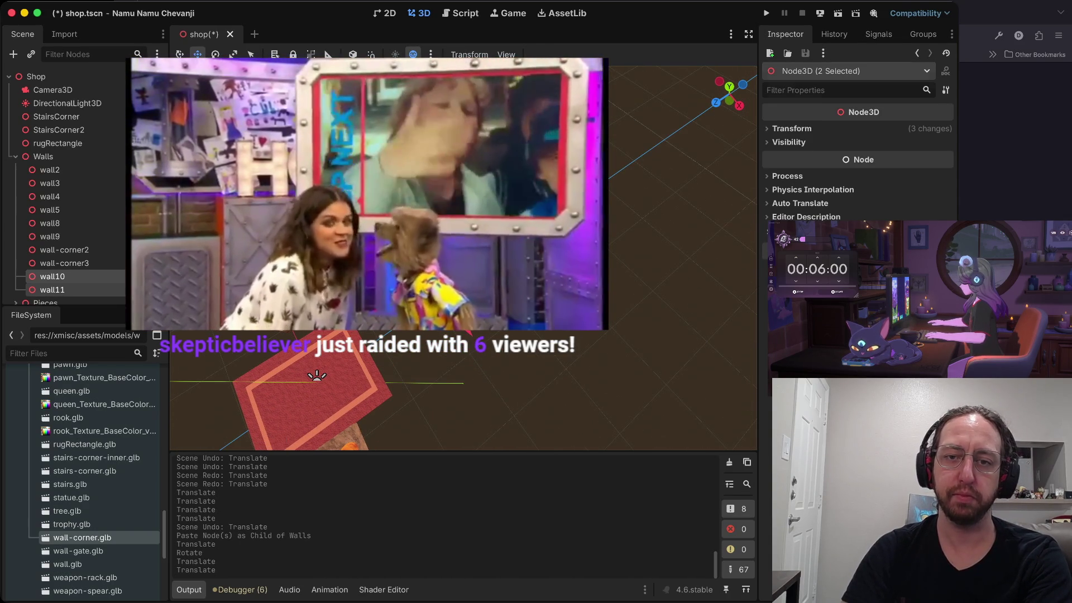
{"action": "left_click", "coordinate": [463, 333]}
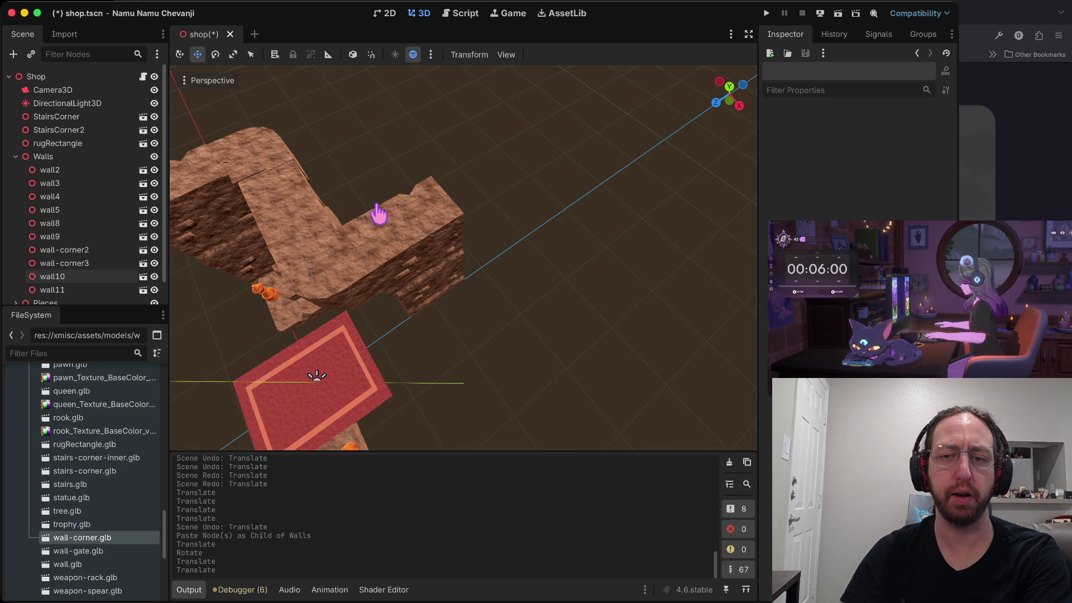
{"action": "mouse_move", "coordinate": [483, 267]}
{"action": "left_mouse_down"}
{"action": "mouse_move", "coordinate": [399, 222]}
{"action": "mouse_move", "coordinate": [484, 253]}
{"action": "mouse_move", "coordinate": [510, 237]}
{"action": "mouse_move", "coordinate": [503, 235]}
{"action": "left_mouse_up"}
Save shop.tscn with wall10 and wall11 in place
{"action": "key", "text": "super+s"}
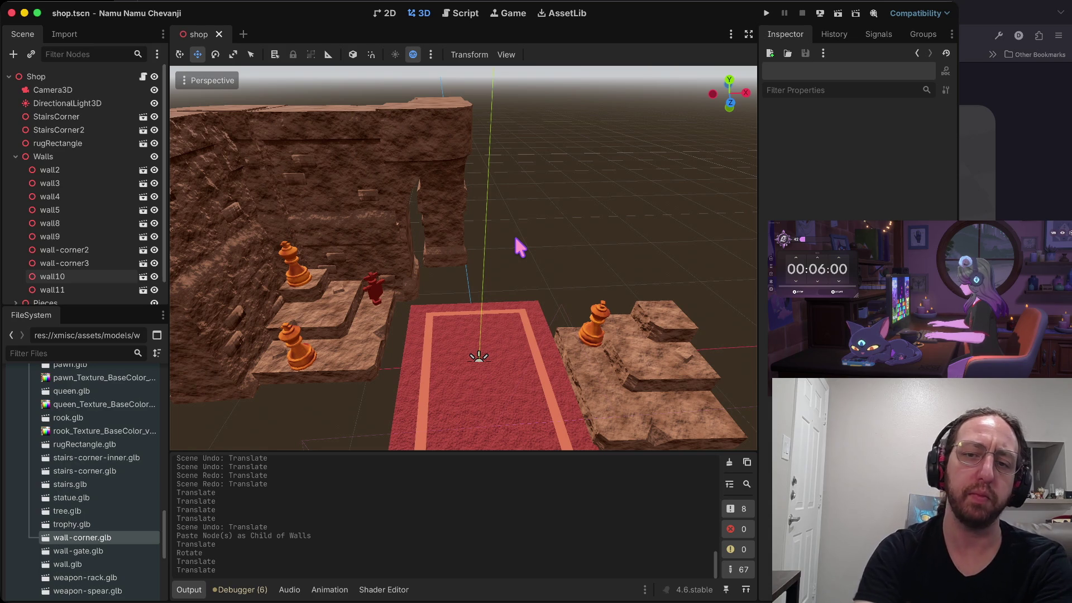
{"action": "right_click", "coordinate": [513, 232]}
Frame the wall-corner3 pillar and nudge it along X against the new walls
{"action": "key", "text": "w"}
{"action": "key", "text": "s"}
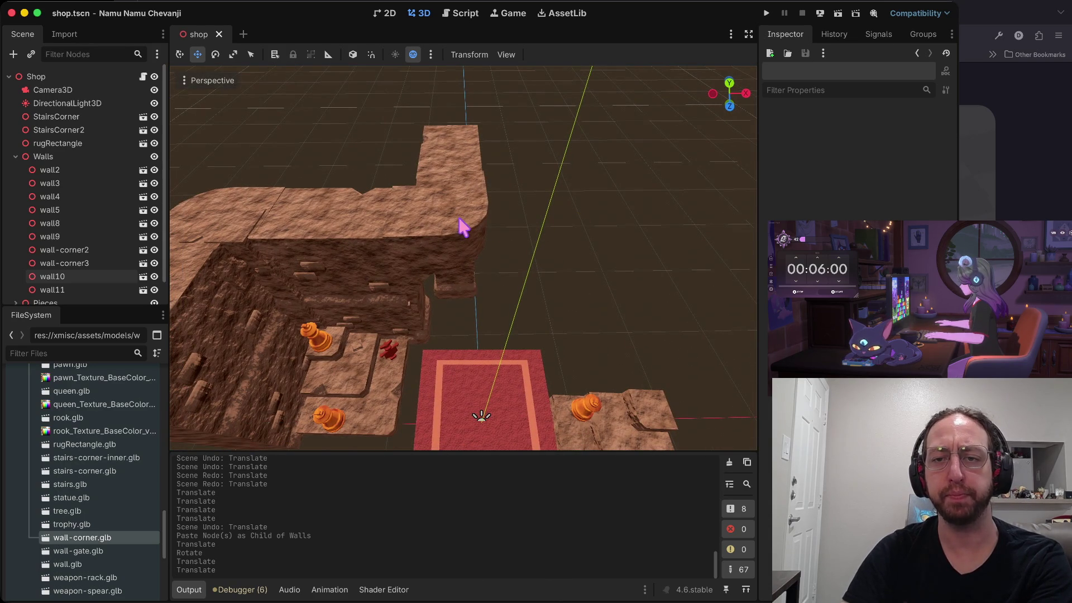
{"action": "left_click", "coordinate": [462, 227]}
{"action": "key", "text": "f"}
{"action": "left_click_drag", "start_coordinate": [522, 274], "coordinate": [523, 276]}
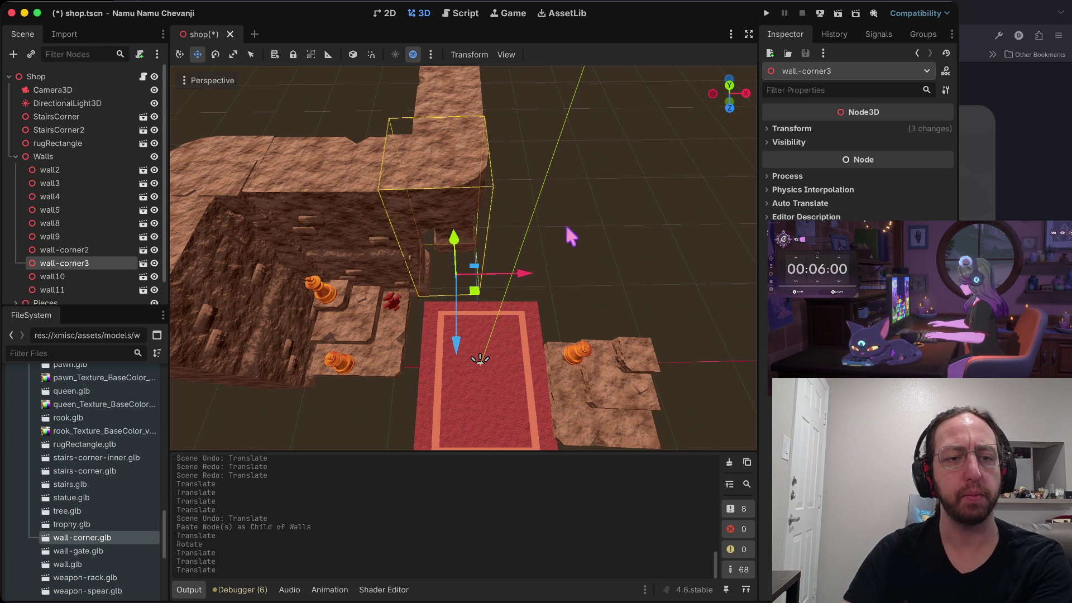
{"action": "left_click", "coordinate": [601, 214]}
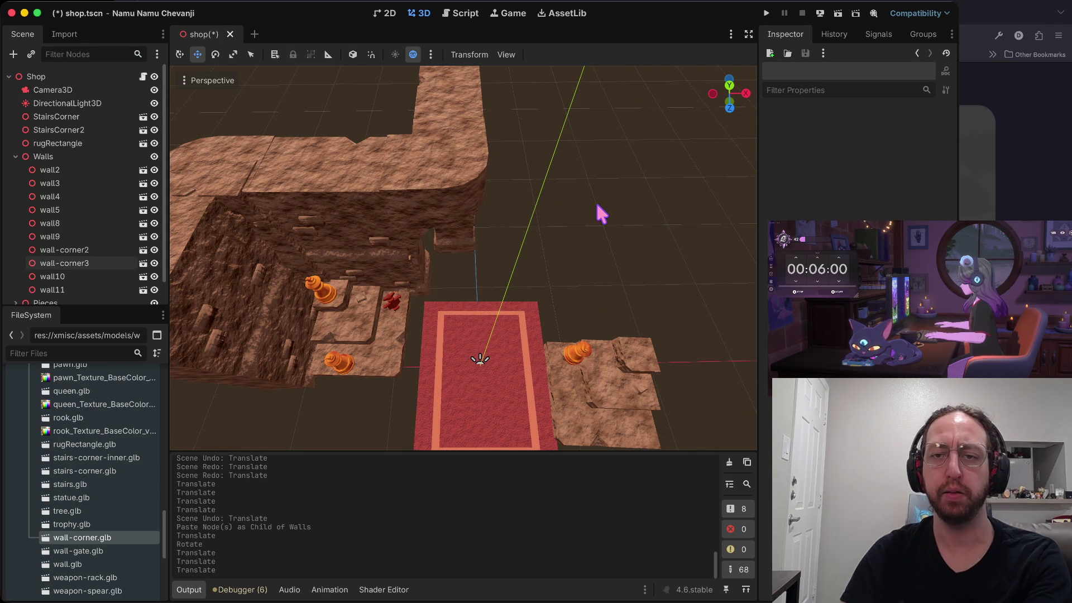
{"action": "scroll", "coordinate": [480, 359], "scroll_direction": "down", "scroll_amount": 10}
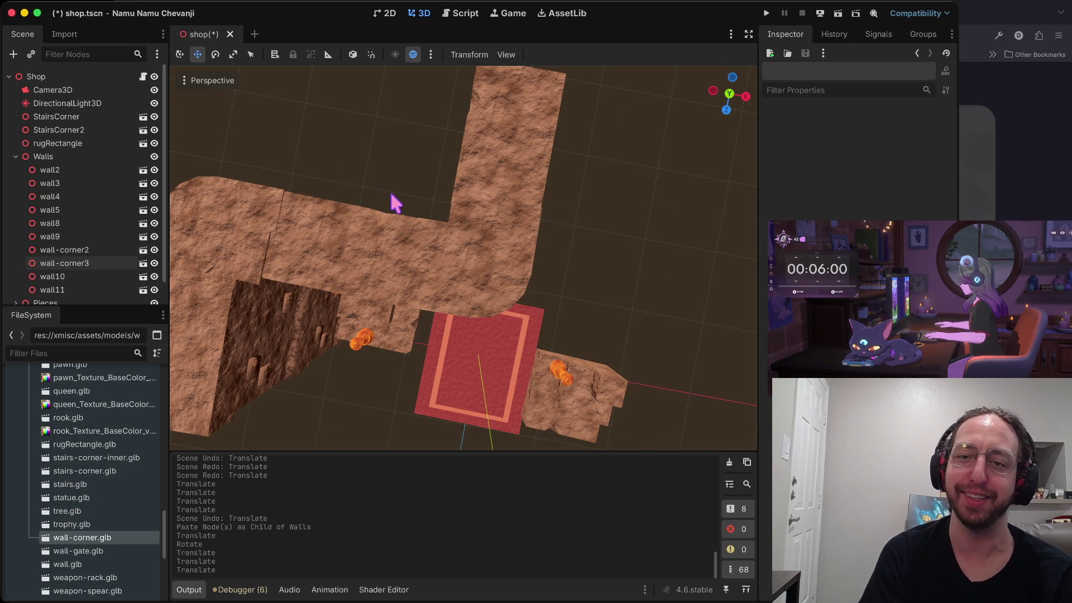
{"action": "left_click_drag", "start_coordinate": [545, 201], "coordinate": [586, 192]}
{"action": "left_click_drag", "start_coordinate": [494, 210], "coordinate": [493, 210]}
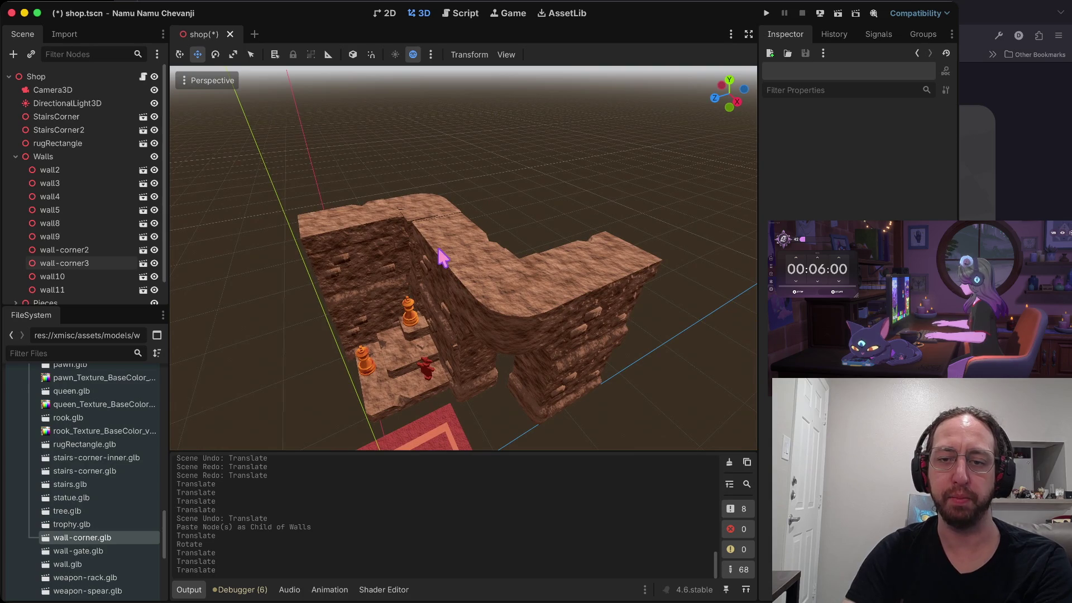
Paste copies of wall3 and wall5 into Walls as wall6 and wall7
{"action": "left_click", "coordinate": [378, 251]}
{"action": "left_click", "coordinate": [355, 335], "text": "shift"}
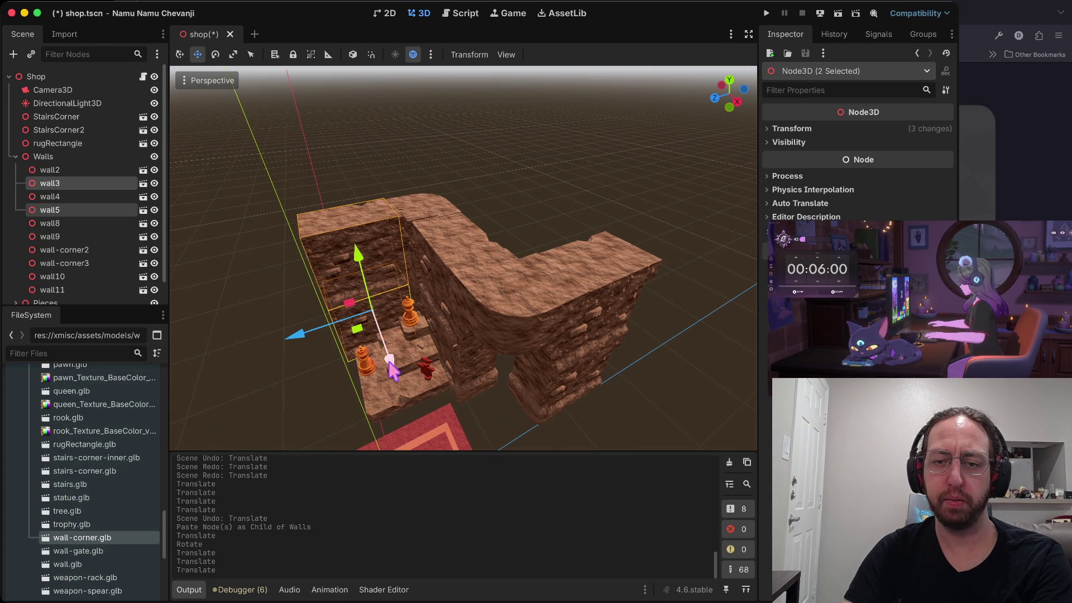
{"action": "key", "text": "ctrl+v"}
{"action": "key", "text": "ctrl+z"}
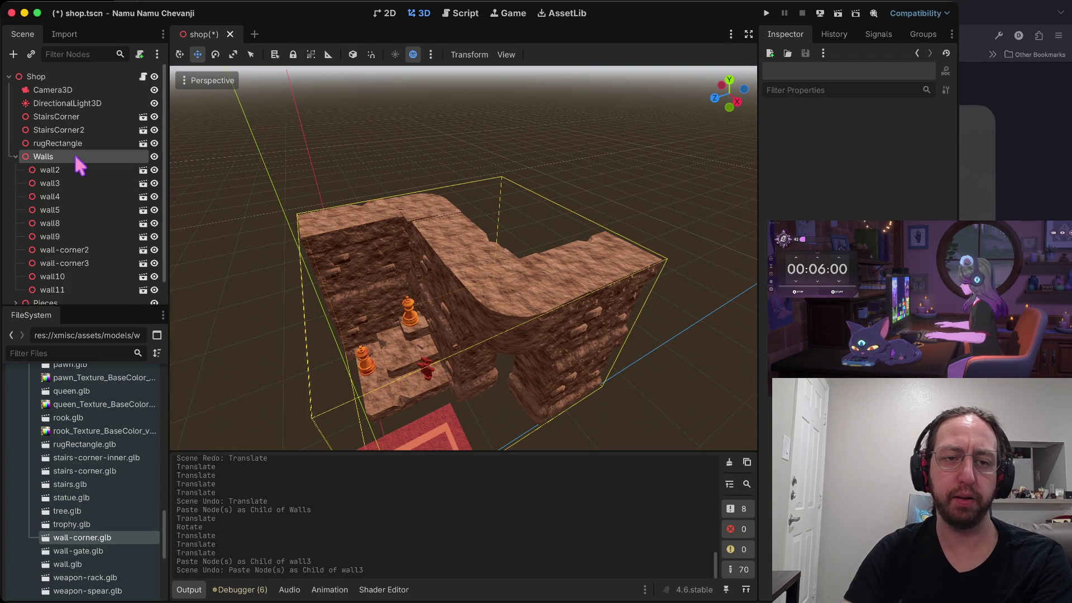
{"action": "left_click", "coordinate": [76, 157]}
{"action": "key", "text": "ctrl+v"}
Slide wall6 and wall7 along X and about -2.785 along Z to extend the walls
{"action": "left_click_drag", "start_coordinate": [389, 360], "coordinate": [419, 583]}
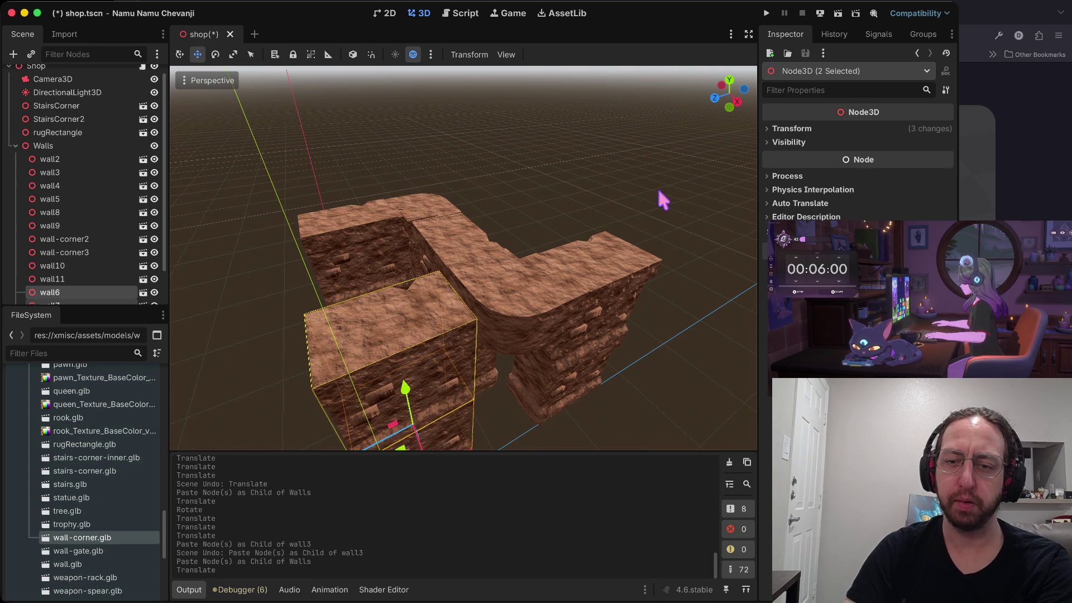
{"action": "scroll", "coordinate": [533, 275], "scroll_direction": "up", "scroll_amount": 3}
{"action": "mouse_move", "coordinate": [416, 351]}
{"action": "left_mouse_down"}
{"action": "mouse_move", "coordinate": [462, 374]}
{"action": "mouse_move", "coordinate": [501, 290]}
{"action": "mouse_move", "coordinate": [636, 240]}
{"action": "left_mouse_up"}
{"action": "scroll", "coordinate": [705, 264], "scroll_direction": "up", "scroll_amount": 5}
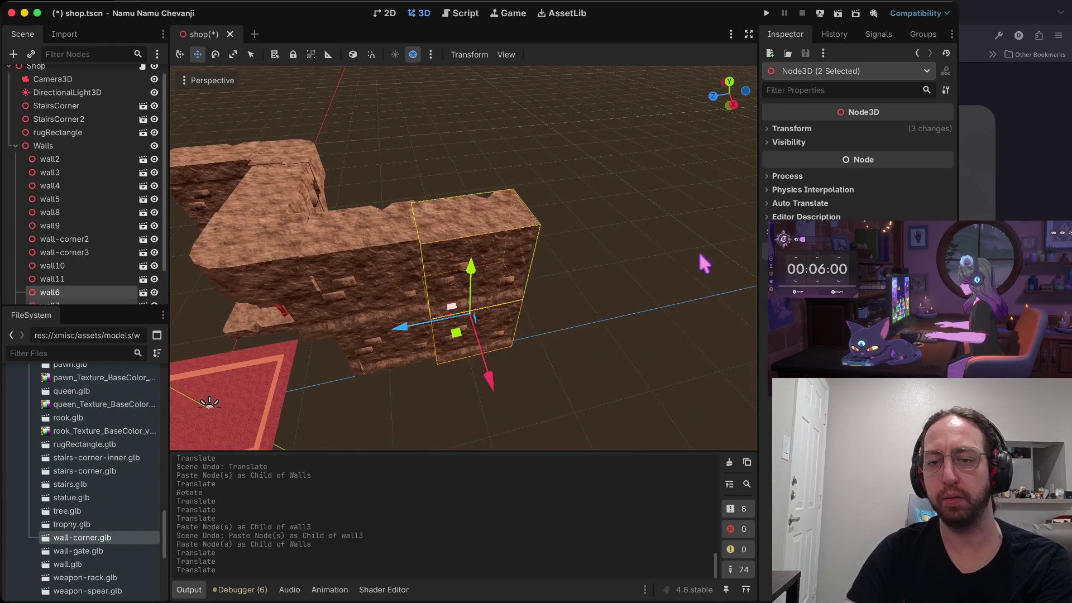
{"action": "left_click_drag", "start_coordinate": [480, 383], "coordinate": [473, 373]}
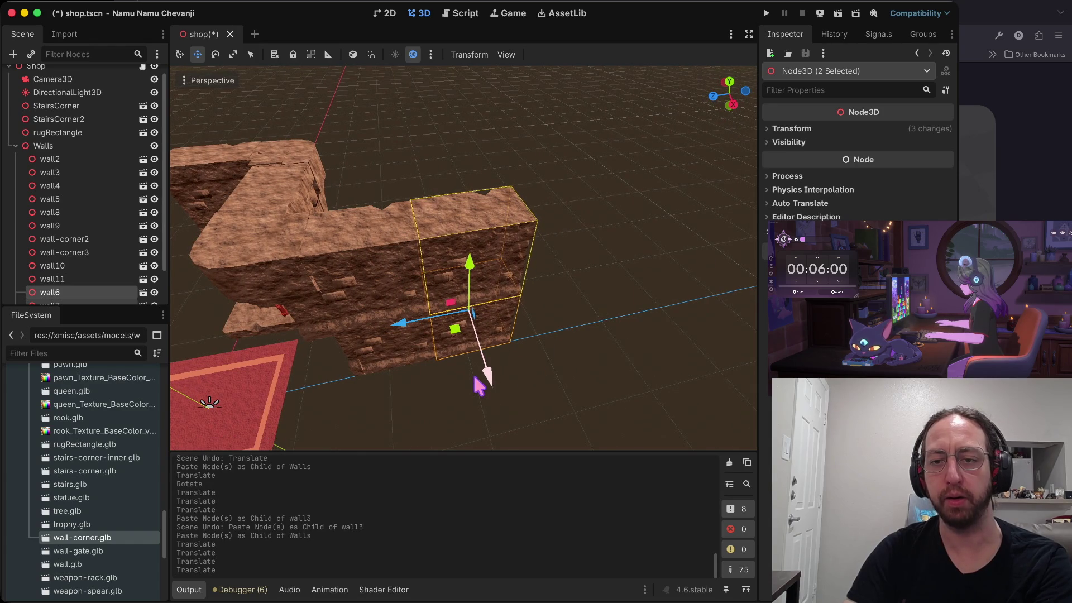
{"action": "left_click", "coordinate": [515, 348]}
Save shop.tscn with the extended walls
{"action": "scroll", "coordinate": [516, 348], "scroll_direction": "up", "scroll_amount": 5}
{"action": "key", "text": "ctrl+s"}
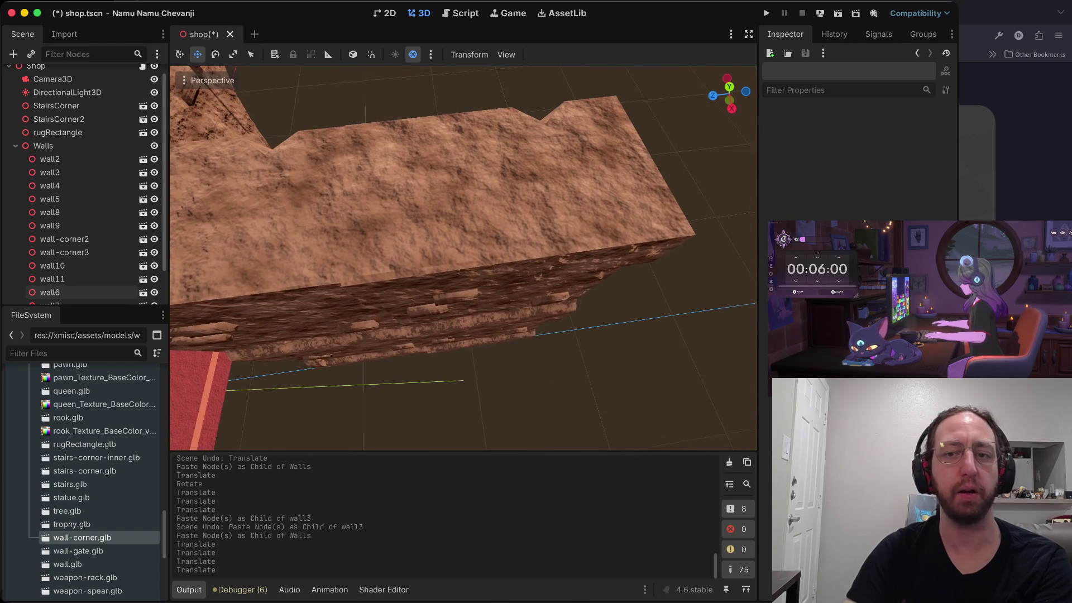
{"action": "key", "text": "s"}
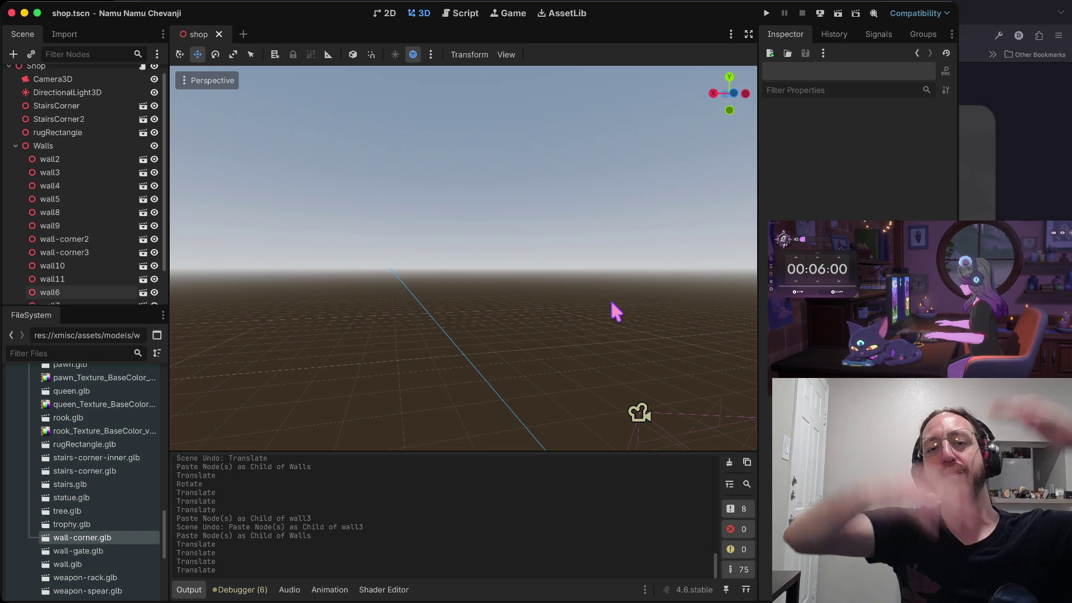
Look around the stone walls and check wall6's placement
{"action": "right_click", "coordinate": [608, 297]}
{"action": "left_click_drag", "start_coordinate": [609, 297], "coordinate": [616, 310]}
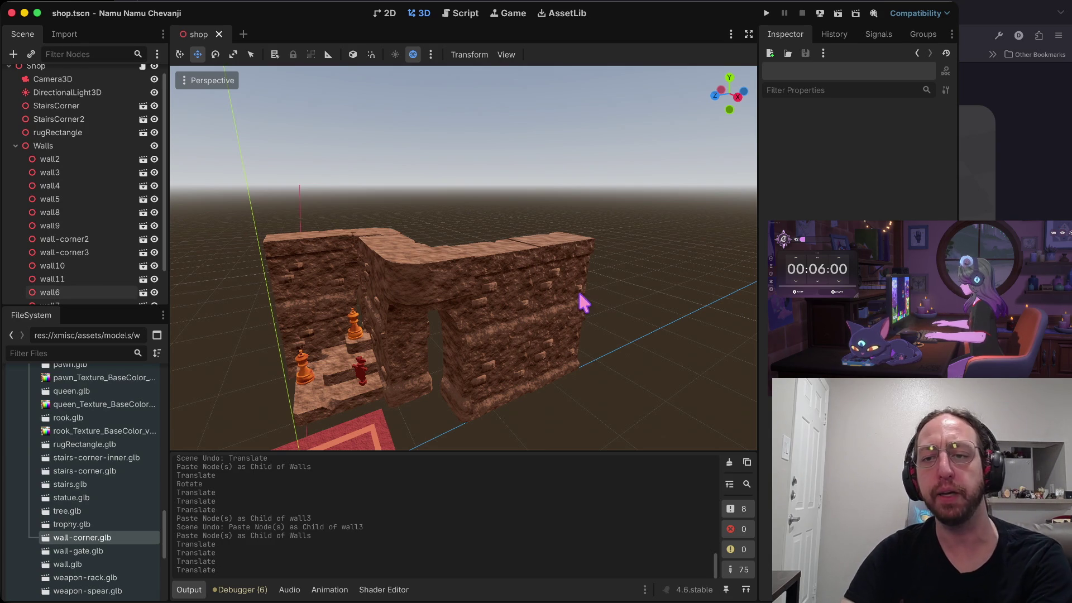
{"action": "left_click", "coordinate": [561, 313]}
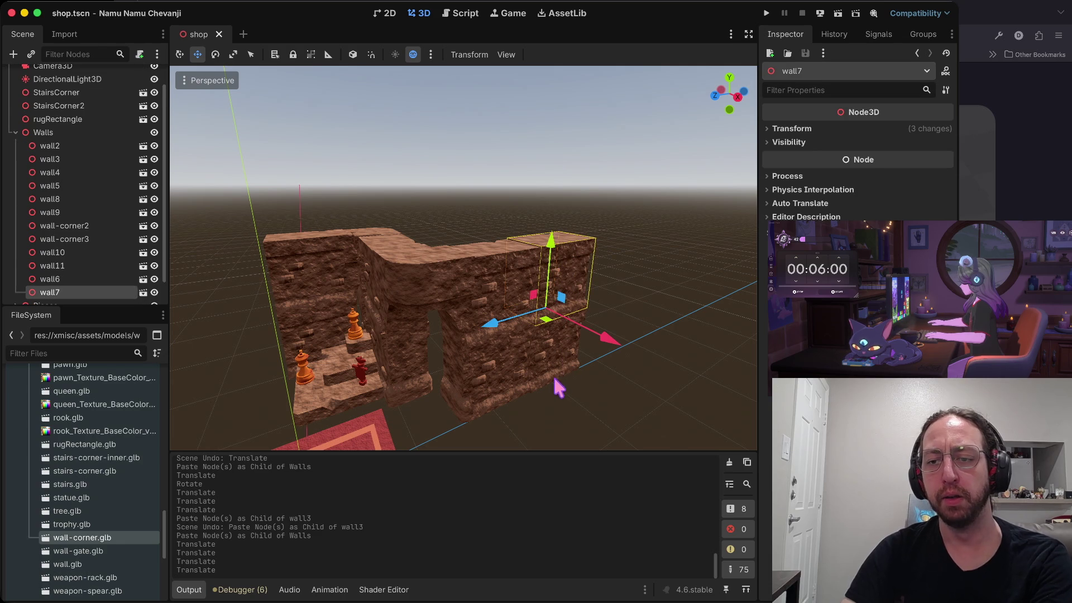
{"action": "left_click", "coordinate": [630, 373]}
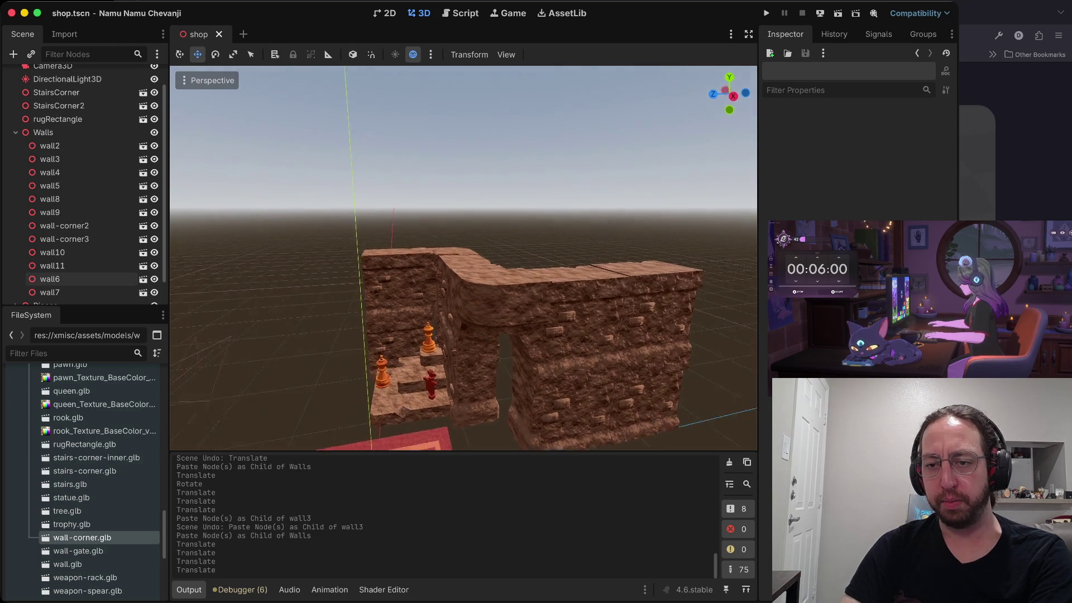
{"action": "scroll", "coordinate": [464, 257], "scroll_direction": "up", "scroll_amount": 5}
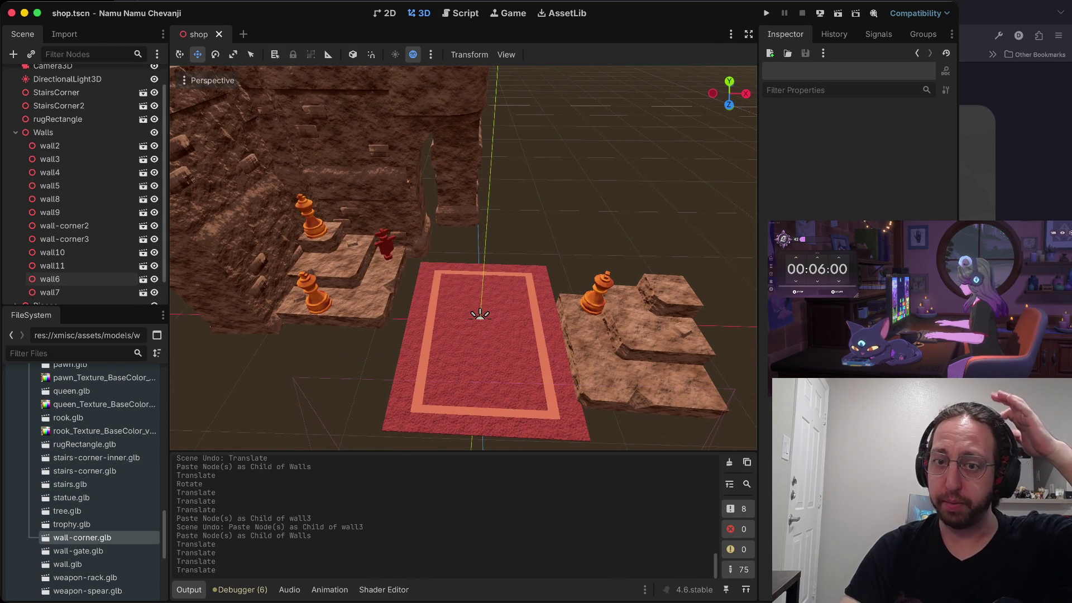
{"action": "left_click_drag", "start_coordinate": [464, 257], "coordinate": [463, 223]}
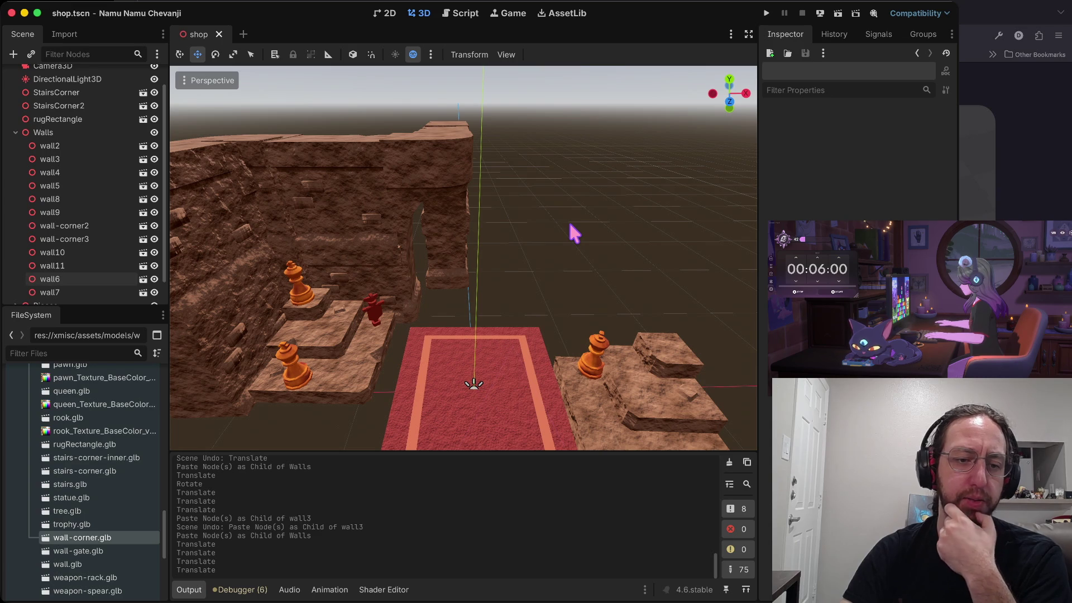
Fly the camera past the walls, rug and steps, then run the game
{"action": "key", "text": "w"}
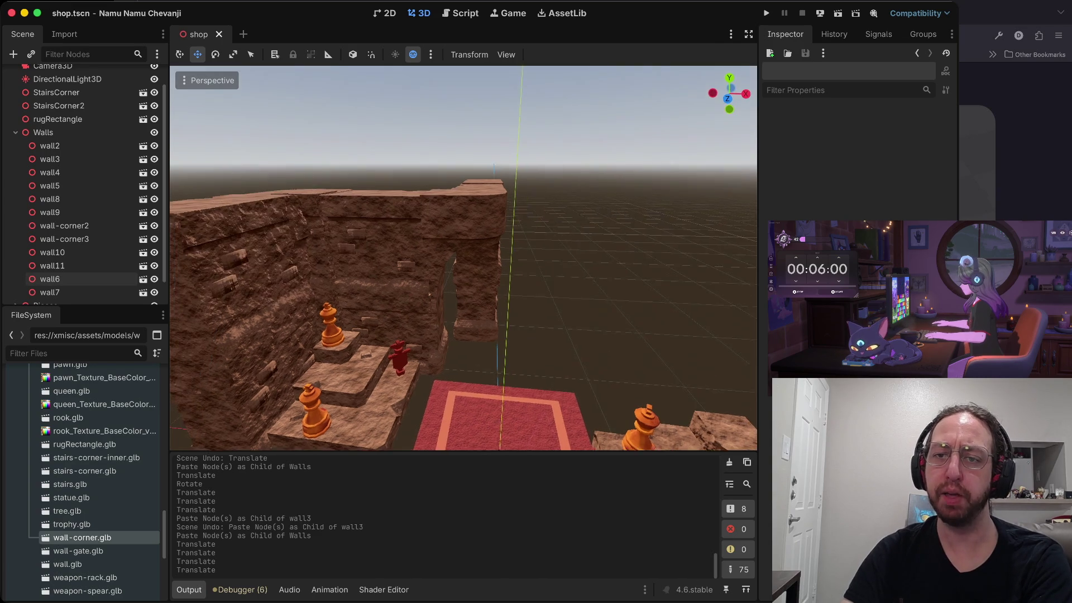
{"action": "key", "text": "s"}
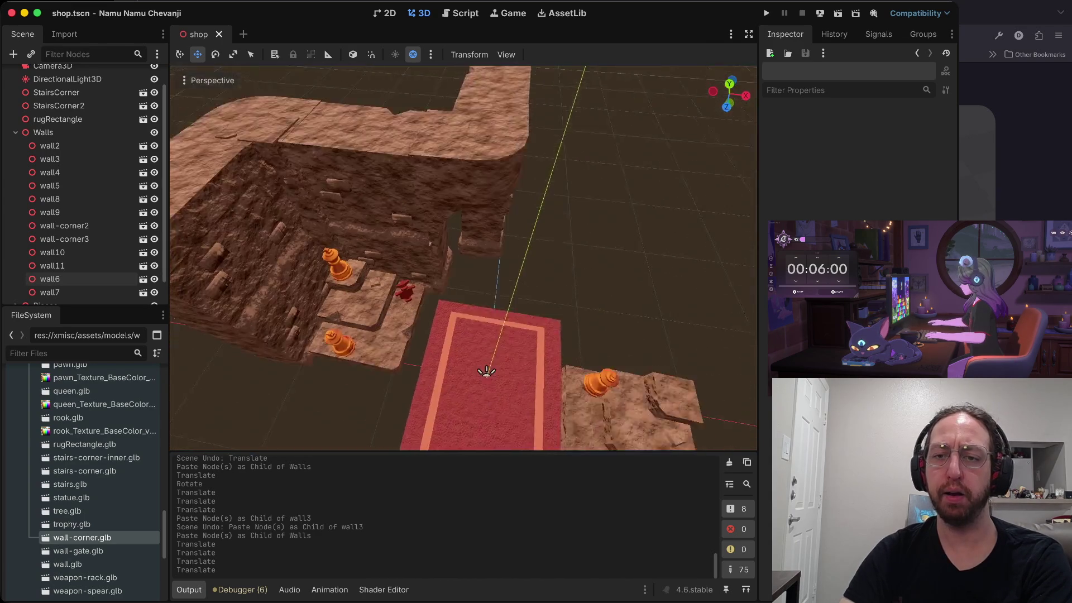
{"action": "key", "text": "w"}
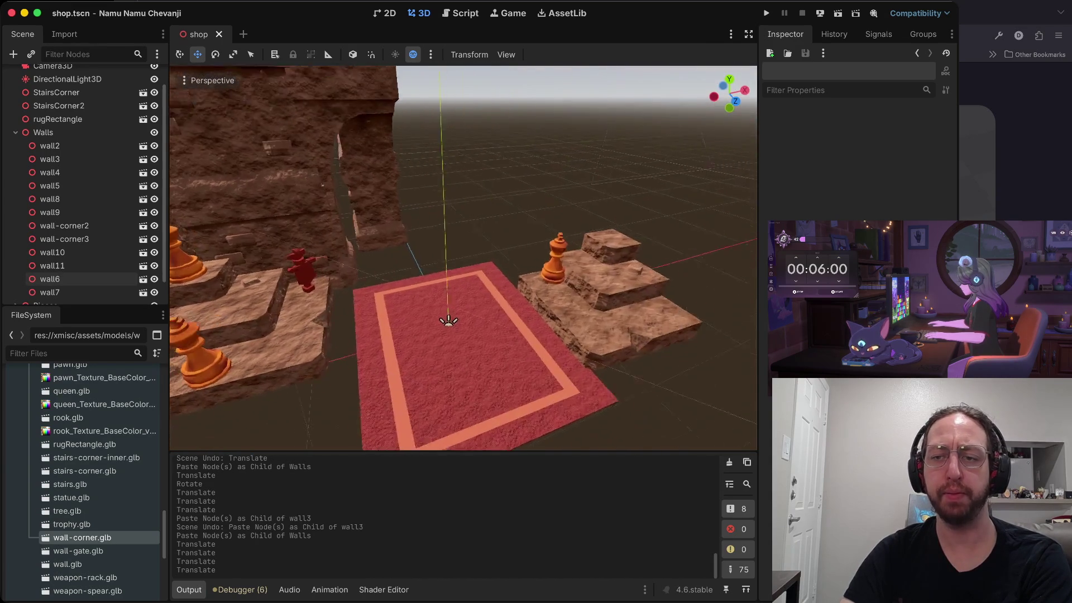
{"action": "key", "text": "s"}
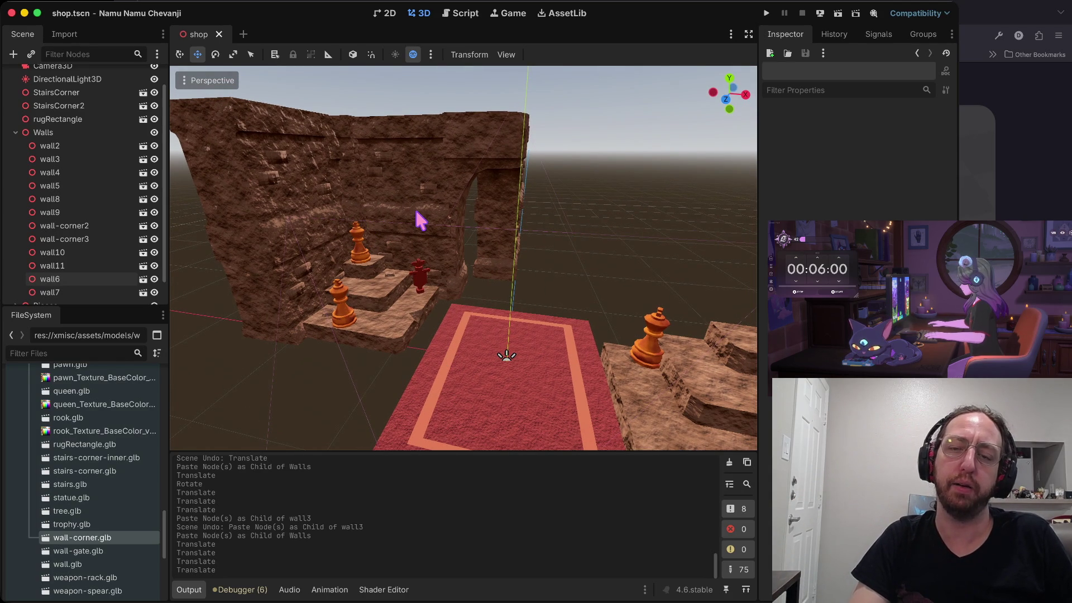
{"action": "key", "text": "w"}
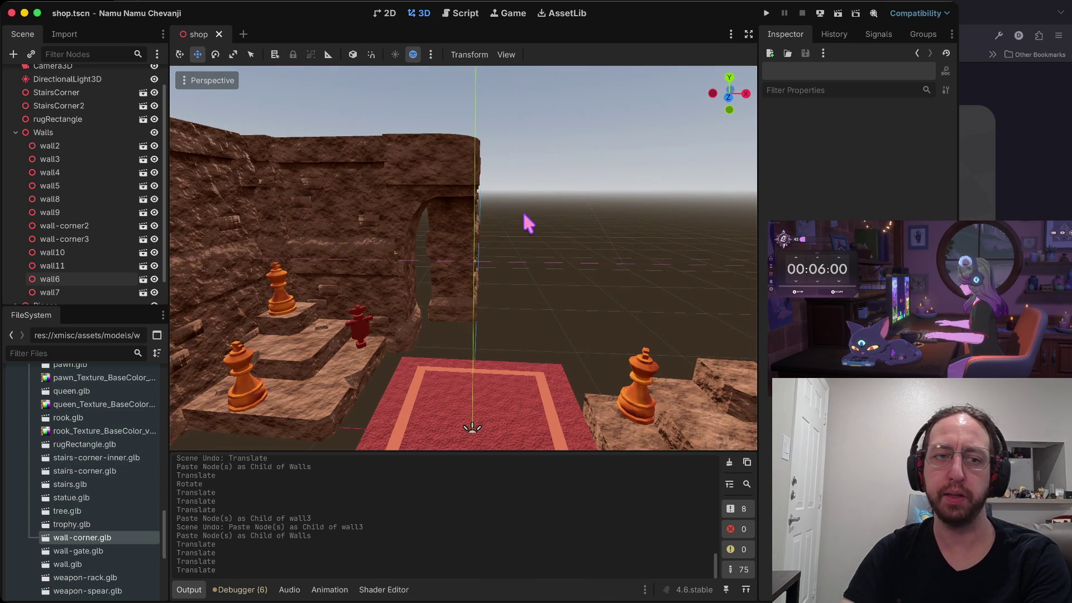
{"action": "key", "text": "super+b"}
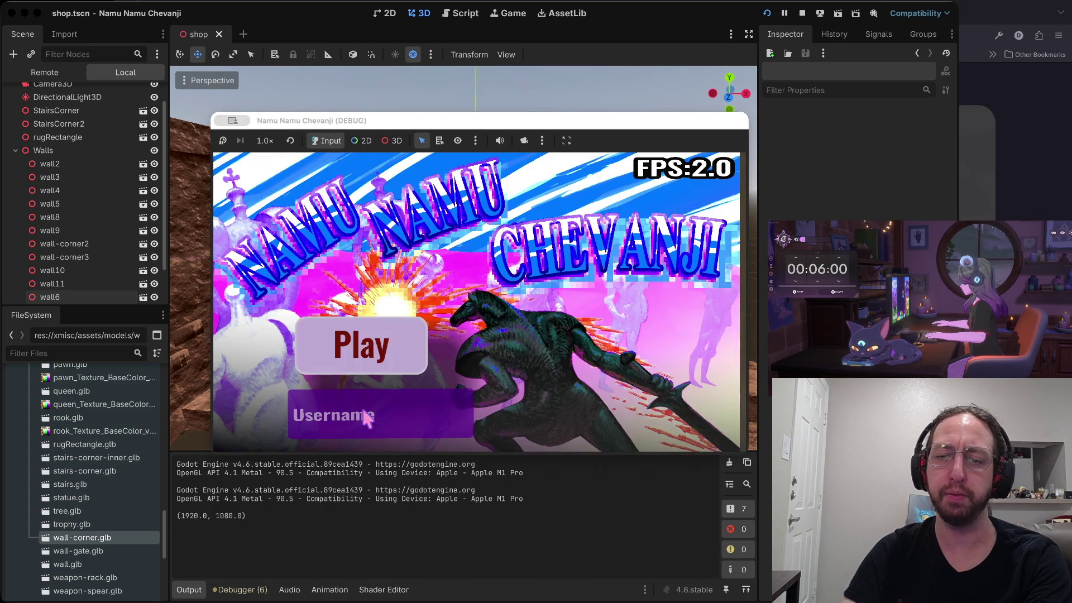
Enter the shop scene from the title screen, then stop the running game
{"action": "left_click", "coordinate": [374, 360]}
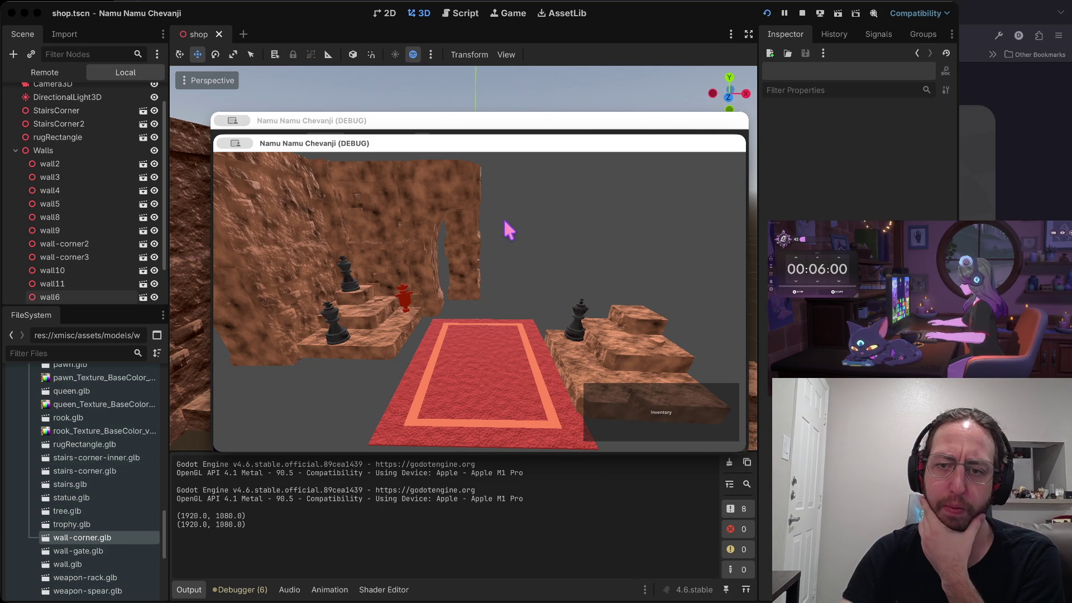
{"action": "left_click", "coordinate": [802, 13]}
Select two wall pieces, try a move along X, and undo it
{"action": "scroll", "coordinate": [464, 258], "scroll_direction": "down", "scroll_amount": 10}
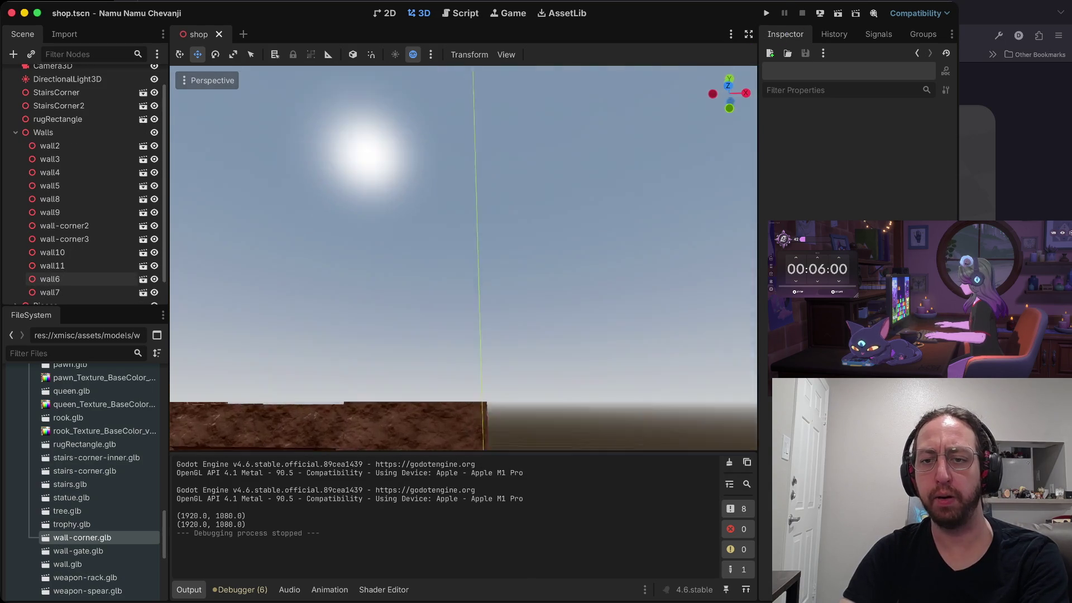
{"action": "scroll", "coordinate": [463, 258], "scroll_direction": "up", "scroll_amount": 5}
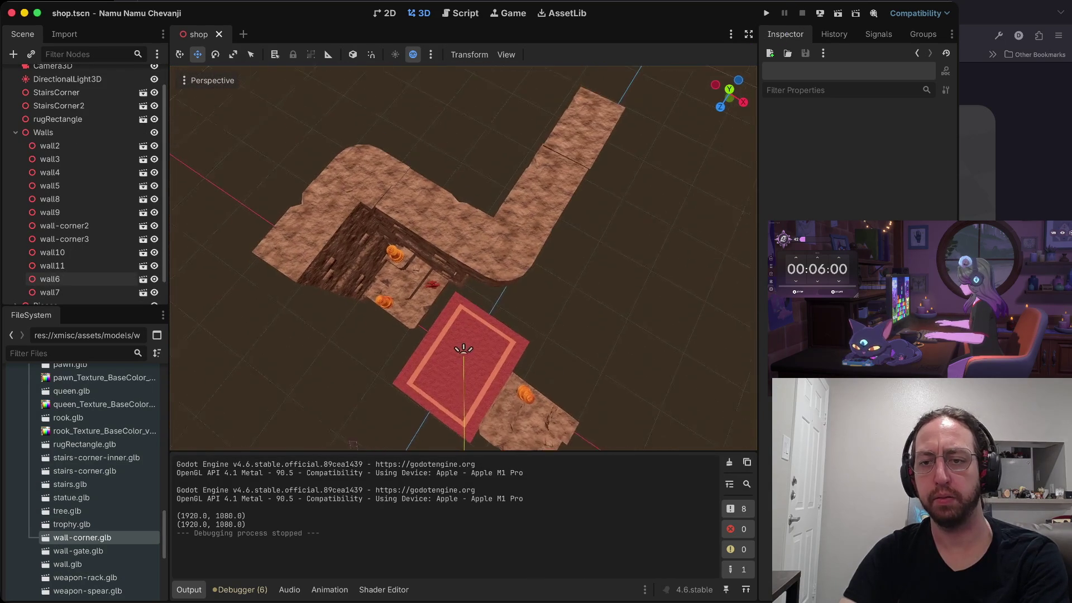
{"action": "left_click", "coordinate": [507, 295]}
{"action": "left_click", "coordinate": [565, 163], "text": "shift"}
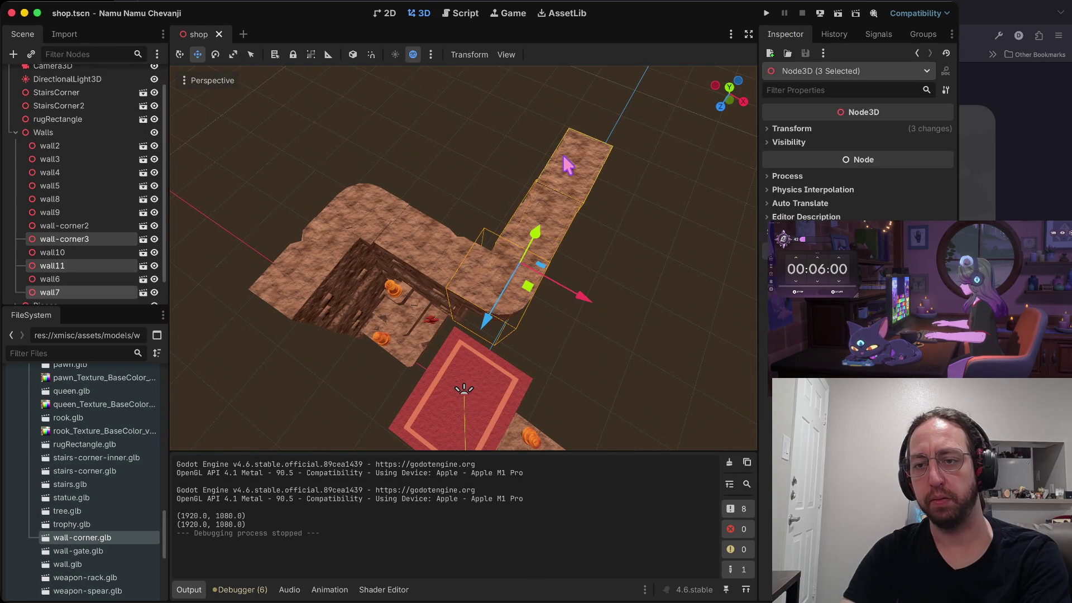
{"action": "mouse_move", "coordinate": [579, 311]}
{"action": "left_mouse_down"}
{"action": "mouse_move", "coordinate": [716, 378]}
{"action": "mouse_move", "coordinate": [698, 371]}
{"action": "left_mouse_up"}
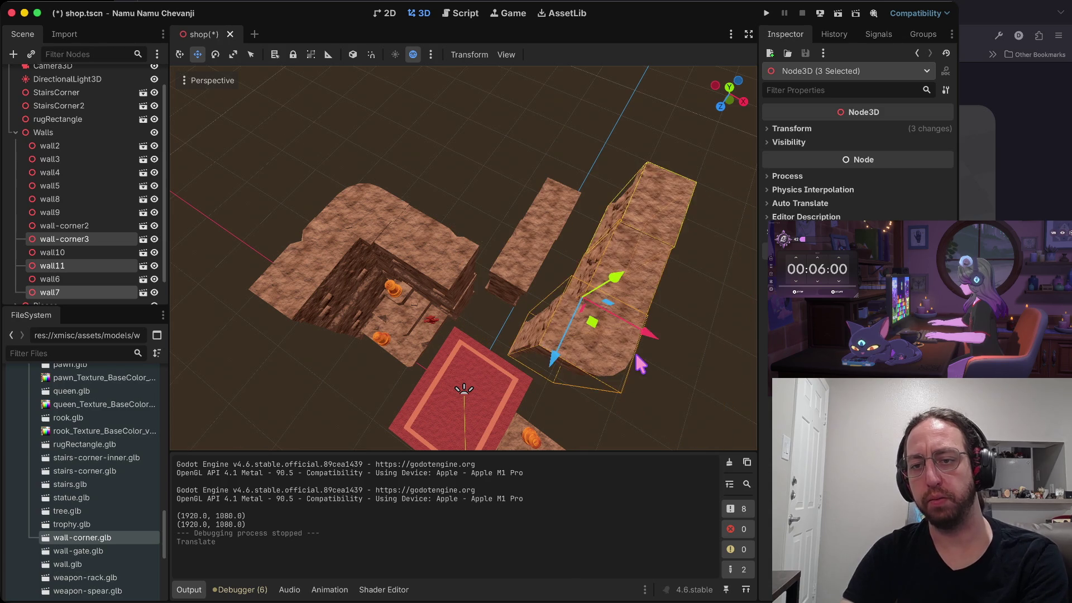
{"action": "key", "text": "super+z"}
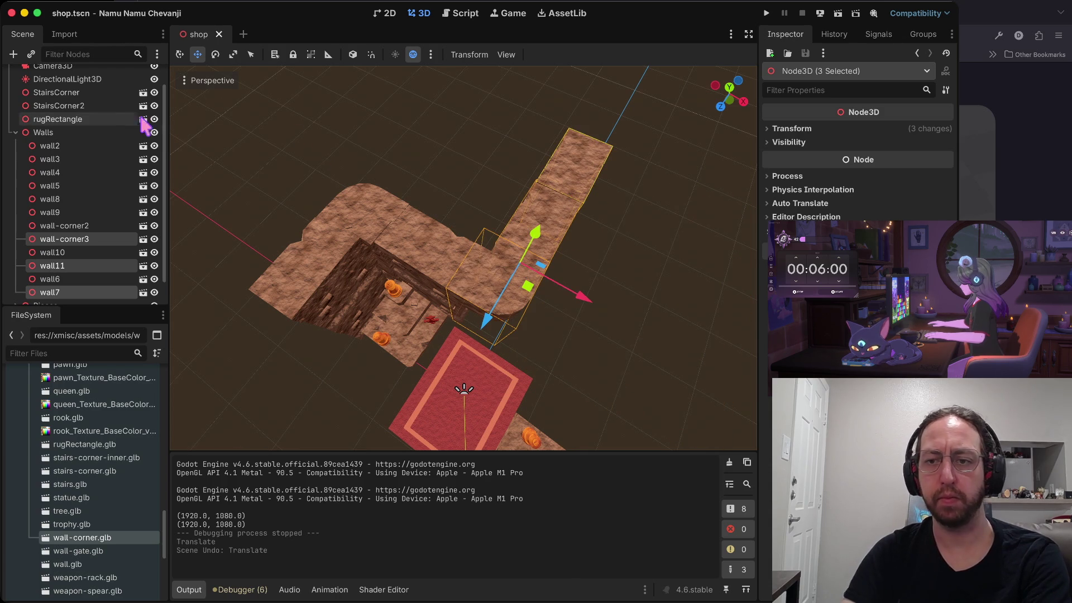
{"action": "left_click", "coordinate": [675, 222]}
Select wall-corner3, wall11, wall7, wall6 and wall10 together
{"action": "left_click_drag", "start_coordinate": [675, 223], "coordinate": [177, 291]}
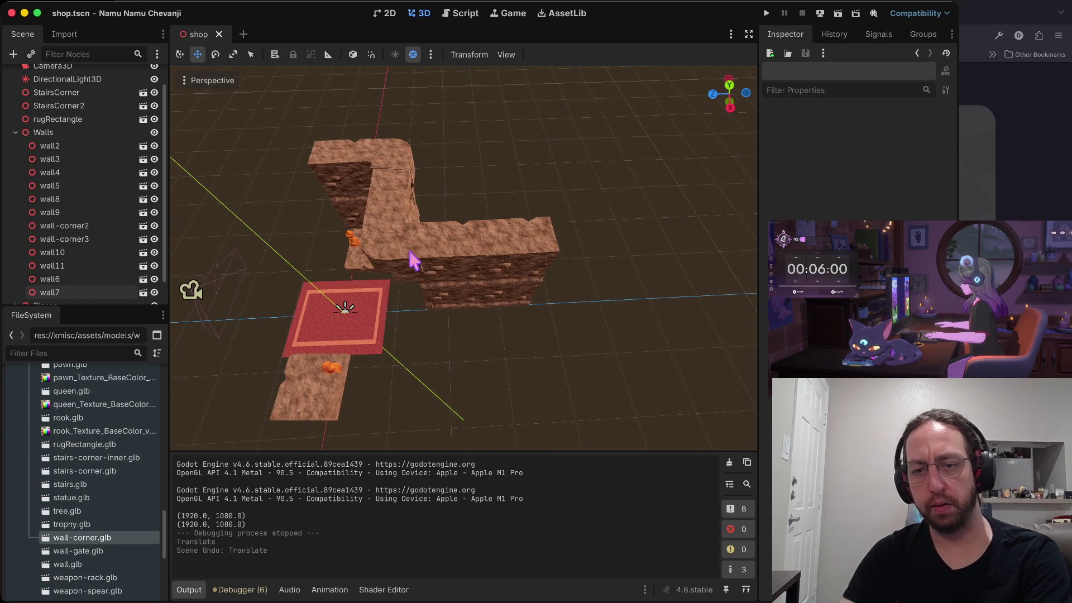
{"action": "left_click", "coordinate": [441, 258]}
{"action": "left_click", "coordinate": [473, 263], "text": "shift"}
{"action": "left_click", "coordinate": [518, 258], "text": "shift"}
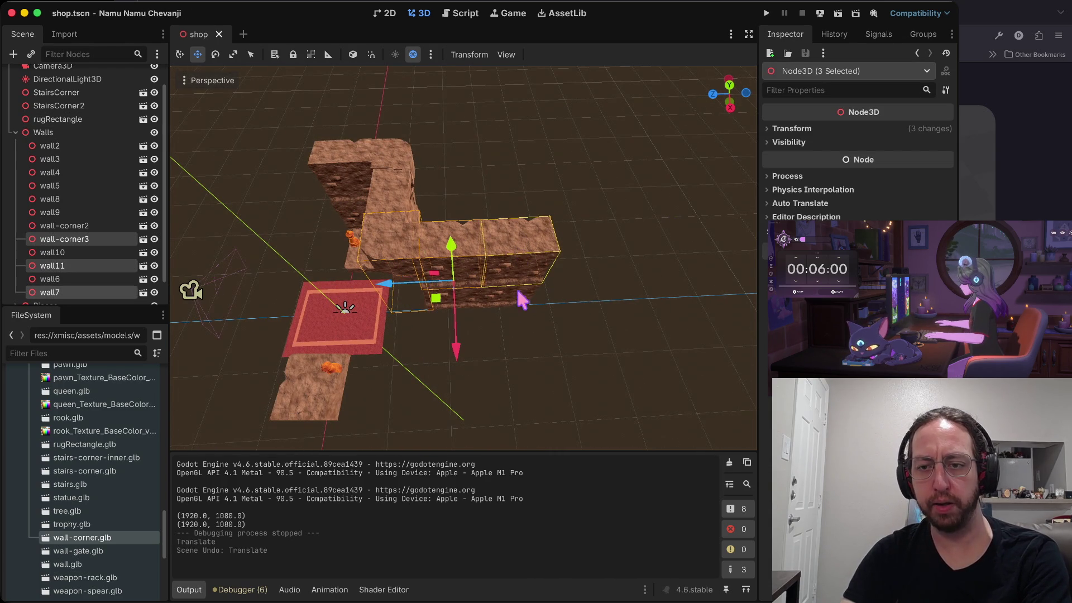
{"action": "left_click", "coordinate": [522, 293], "text": "shift"}
{"action": "left_click", "coordinate": [436, 306], "text": "shift"}
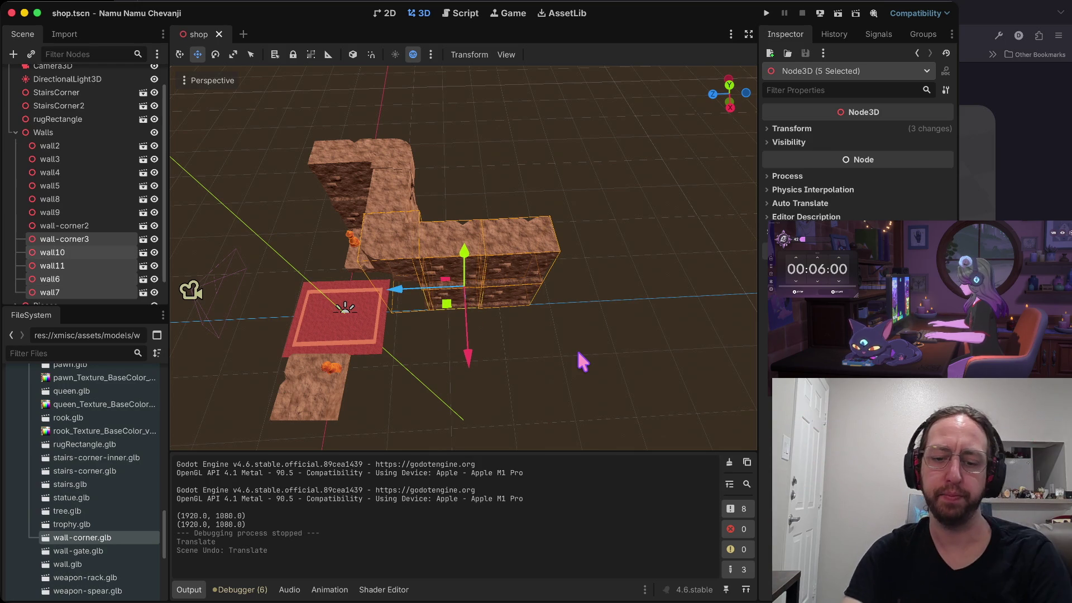
{"action": "left_click_drag", "start_coordinate": [577, 349], "coordinate": [346, 360]}
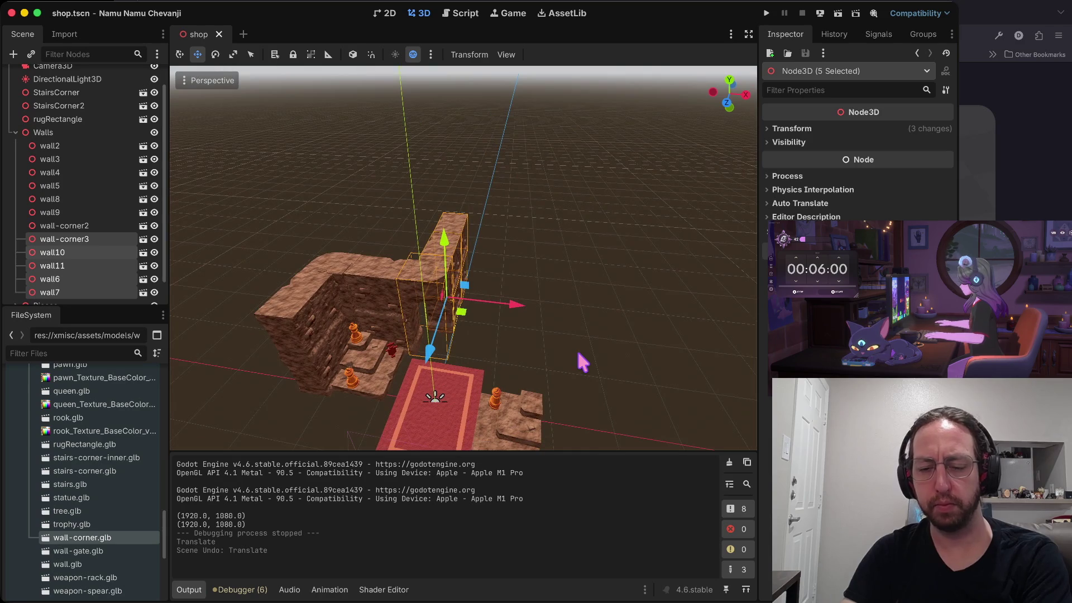
Paste copies of the selected side walls under Walls, undoing a trial 142° rotation
{"action": "key", "text": "ctrl+v"}
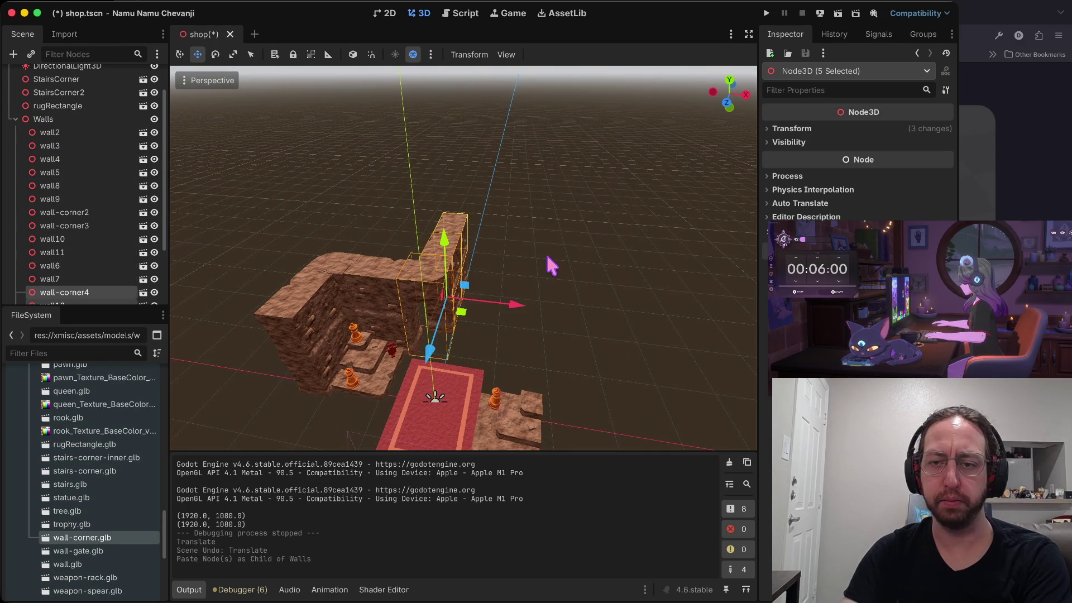
{"action": "left_click_drag", "start_coordinate": [507, 301], "coordinate": [600, 308]}
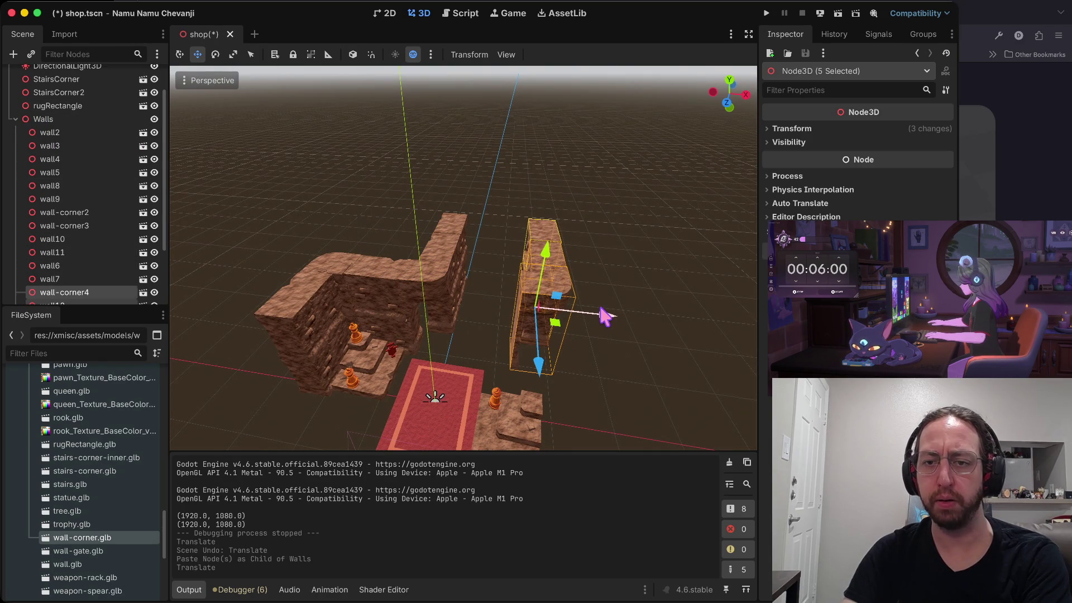
{"action": "key", "text": "e"}
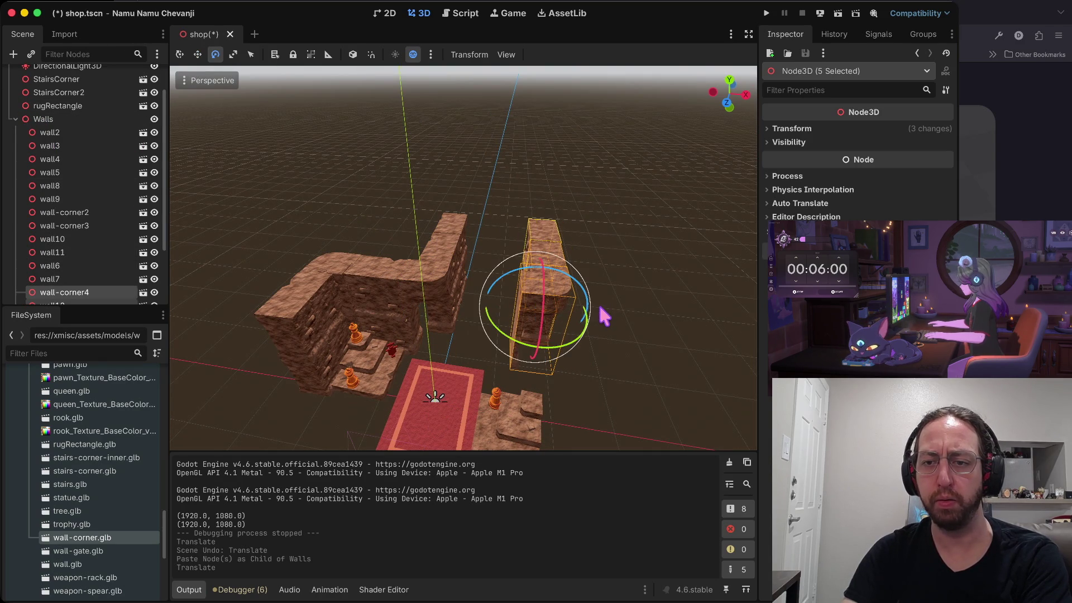
{"action": "mouse_move", "coordinate": [574, 354]}
{"action": "left_mouse_down"}
{"action": "mouse_move", "coordinate": [514, 357]}
{"action": "mouse_move", "coordinate": [395, 283]}
{"action": "mouse_move", "coordinate": [392, 125]}
{"action": "left_mouse_up"}
{"action": "key", "text": "ctrl+z"}
{"action": "key", "text": "ctrl+z"}
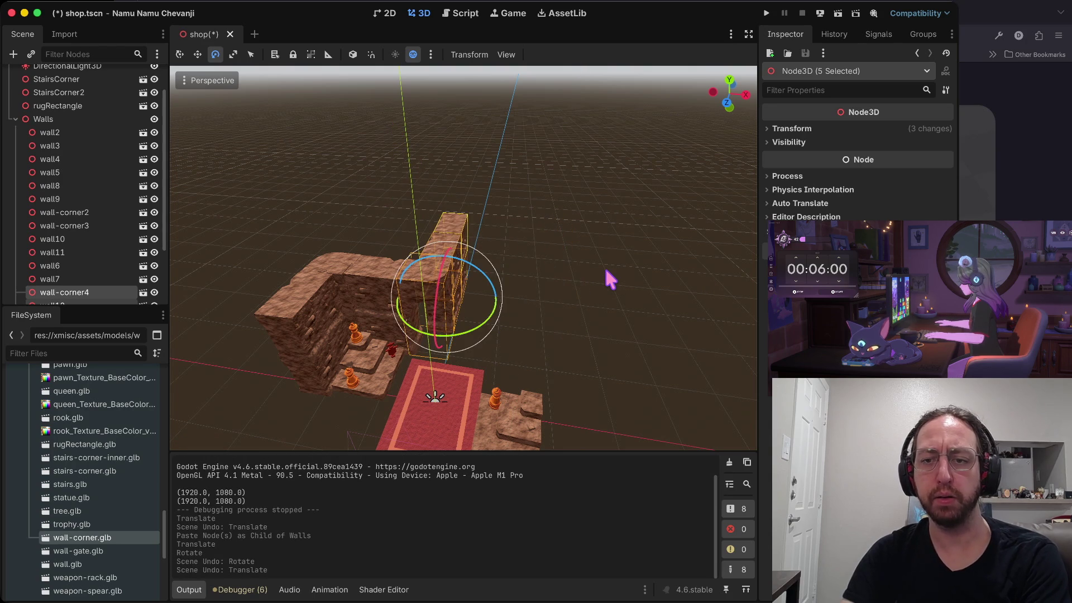
{"action": "left_click", "coordinate": [610, 279]}
Paste a copy of wall-corner4 as wall-corner5, undoing its trial move and rotation
{"action": "left_click", "coordinate": [430, 290]}
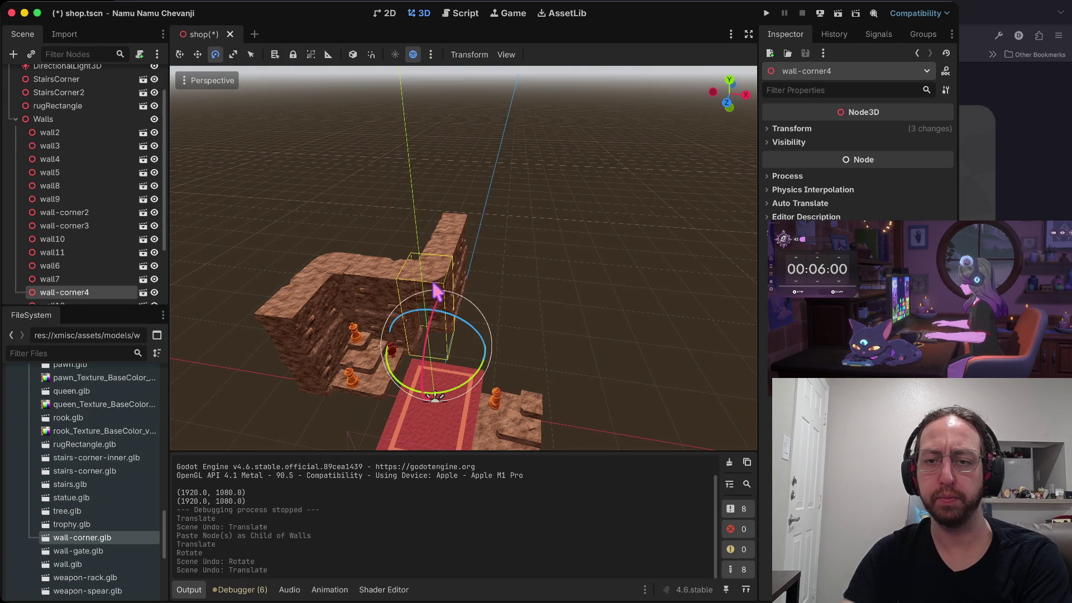
{"action": "left_click", "coordinate": [70, 118]}
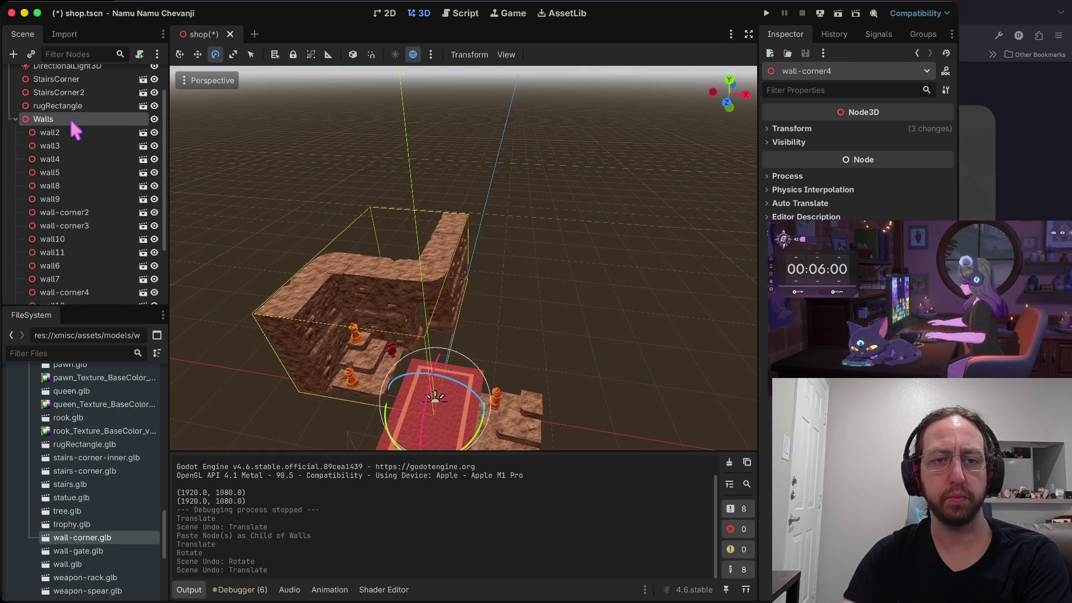
{"action": "key", "text": "ctrl+v"}
{"action": "key", "text": "w"}
{"action": "mouse_move", "coordinate": [488, 361]}
{"action": "left_mouse_down"}
{"action": "mouse_move", "coordinate": [591, 360]}
{"action": "mouse_move", "coordinate": [597, 371]}
{"action": "mouse_move", "coordinate": [558, 393]}
{"action": "mouse_move", "coordinate": [505, 377]}
{"action": "mouse_move", "coordinate": [481, 385]}
{"action": "mouse_move", "coordinate": [498, 400]}
{"action": "left_mouse_up"}
{"action": "key", "text": "e"}
{"action": "left_click", "coordinate": [628, 324]}
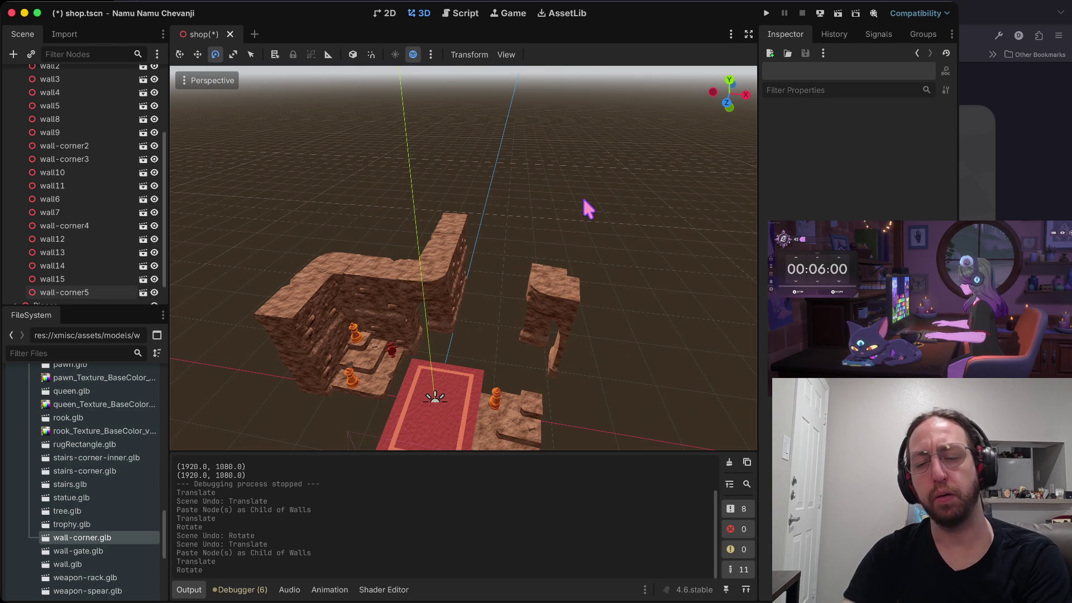
{"action": "key", "text": "ctrl+z"}
{"action": "key", "text": "ctrl+z"}
Select all wall pieces from wall2 through wall-corner5 in the Scene tree
{"action": "left_click", "coordinate": [304, 337]}
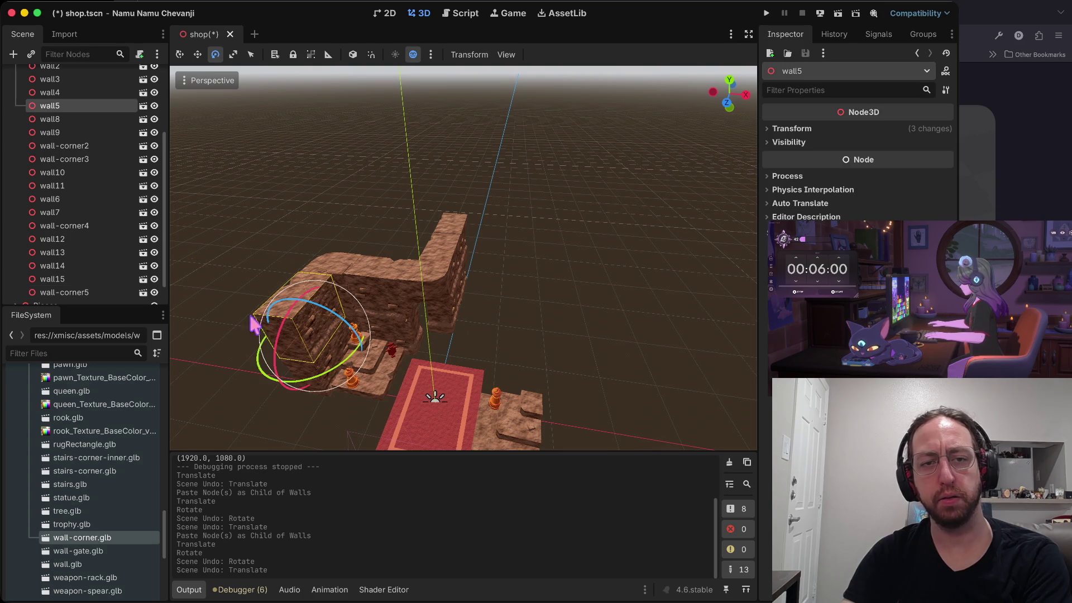
{"action": "scroll", "coordinate": [83, 122], "scroll_direction": "up", "scroll_amount": 4}
{"action": "left_click", "coordinate": [76, 169]}
{"action": "scroll", "coordinate": [76, 178], "scroll_direction": "down", "scroll_amount": 5}
{"action": "left_click", "coordinate": [71, 267], "text": "shift"}
{"action": "scroll", "coordinate": [71, 270], "scroll_direction": "up", "scroll_amount": 5}
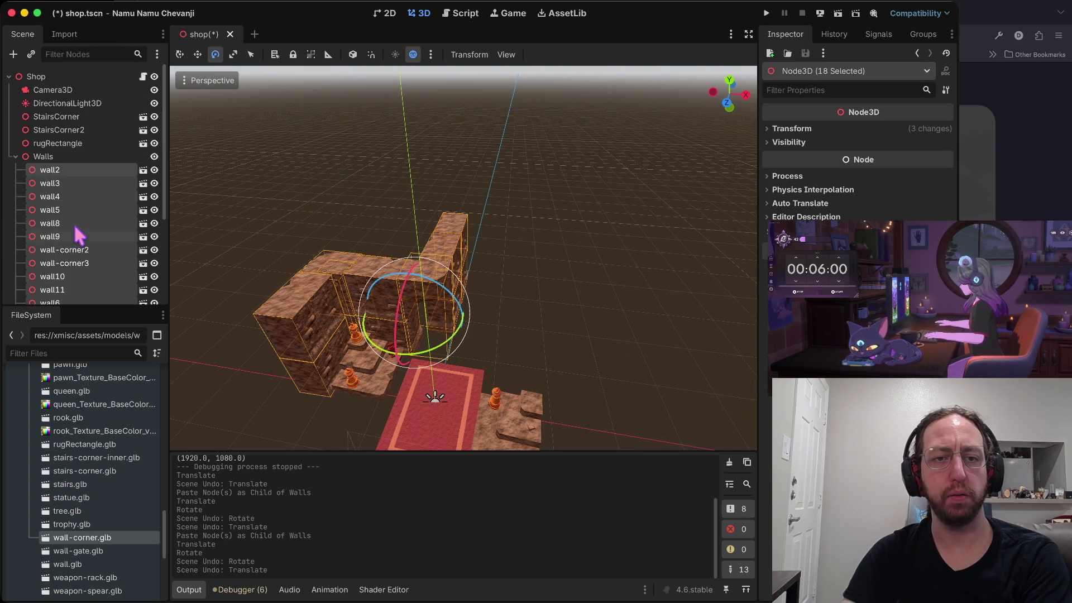
Add a Node3D named LeftWalls under Walls and move the 18 wall pieces into it
{"action": "right_click", "coordinate": [44, 157]}
{"action": "left_click", "coordinate": [146, 167]}
{"action": "type", "text": "Node3D"}
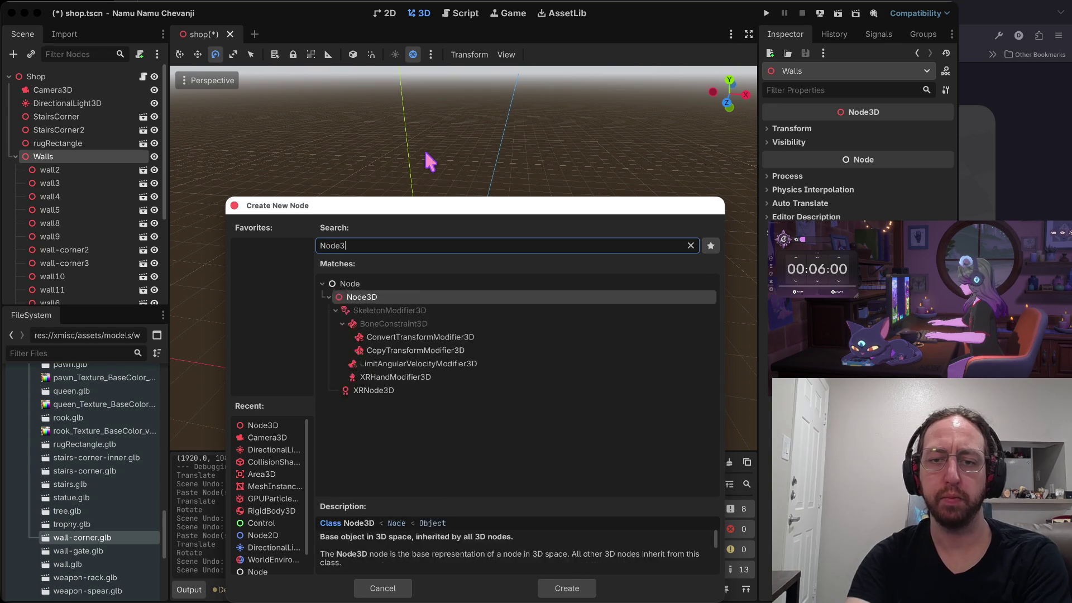
{"action": "key", "text": "Return"}
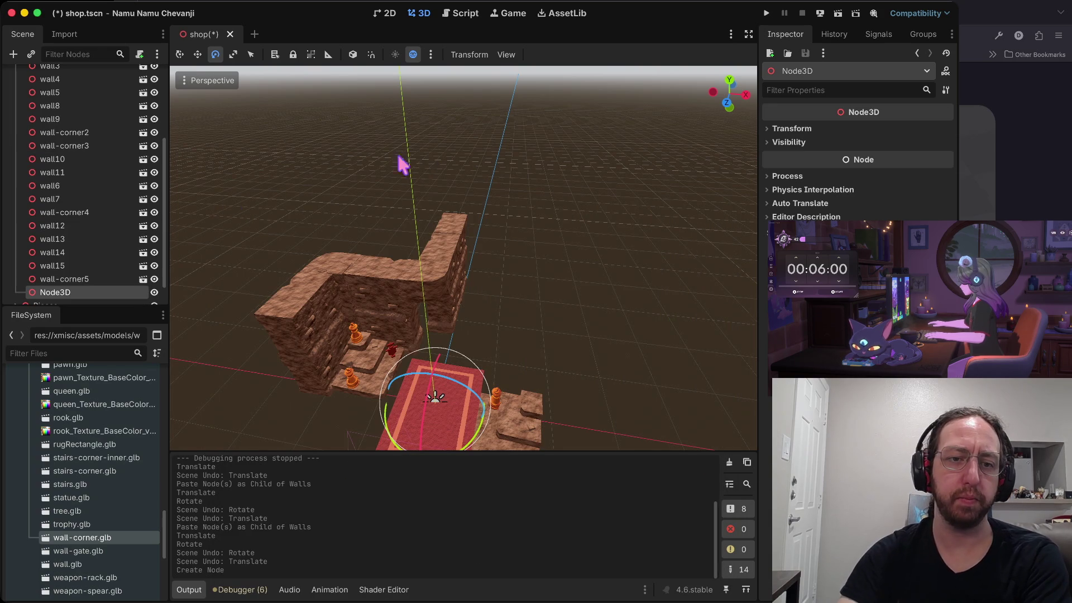
{"action": "double_click", "coordinate": [82, 291]}
{"action": "type", "text": "lef"}
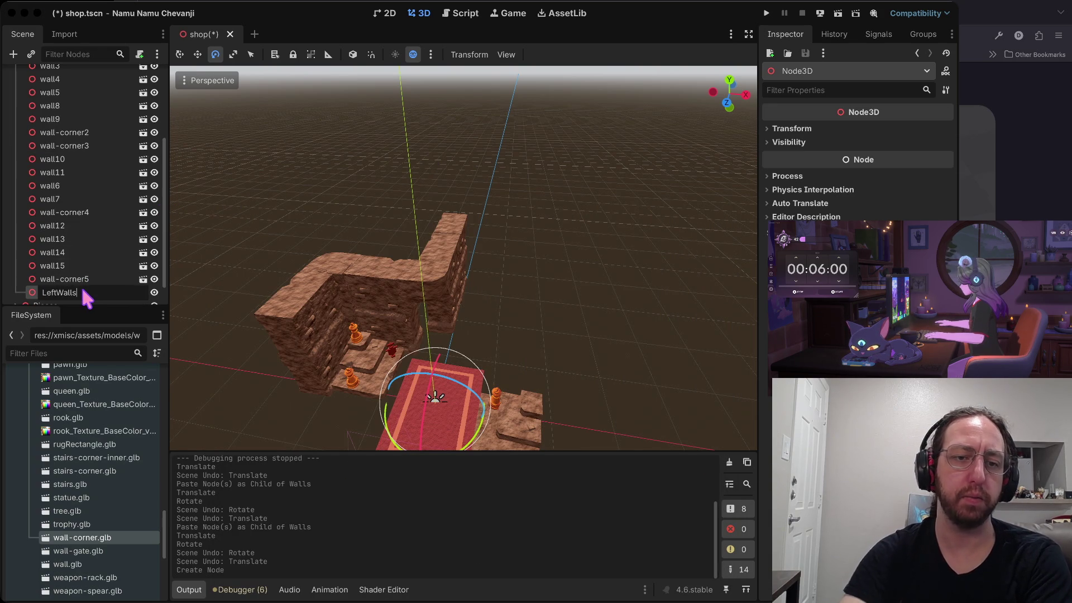
{"action": "key", "text": "Return"}
{"action": "left_click", "coordinate": [83, 279]}
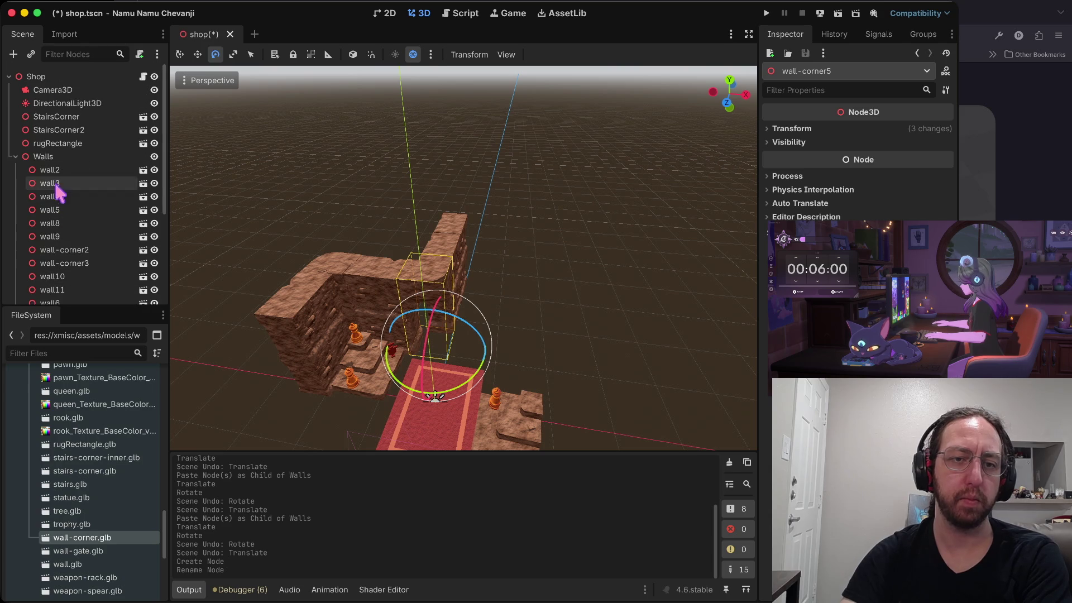
{"action": "left_click", "coordinate": [55, 170], "text": "shift"}
{"action": "left_click_drag", "start_coordinate": [57, 184], "coordinate": [56, 266]}
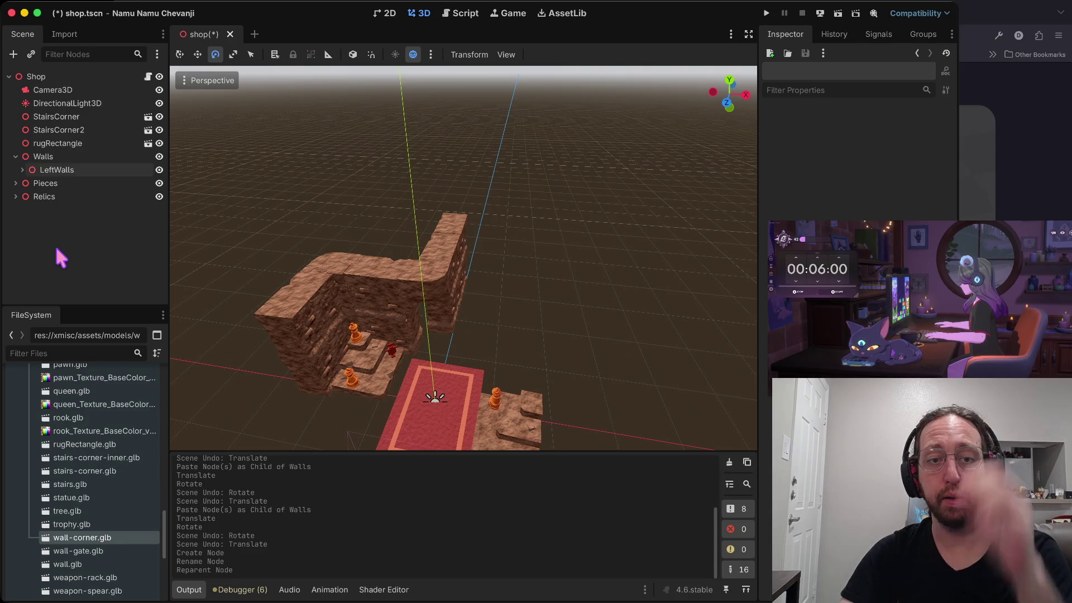
Copy LeftWalls under Walls and rename the copy RightWalls
{"action": "left_click", "coordinate": [70, 170]}
{"action": "key", "text": "ctrl+c"}
{"action": "left_click", "coordinate": [53, 159]}
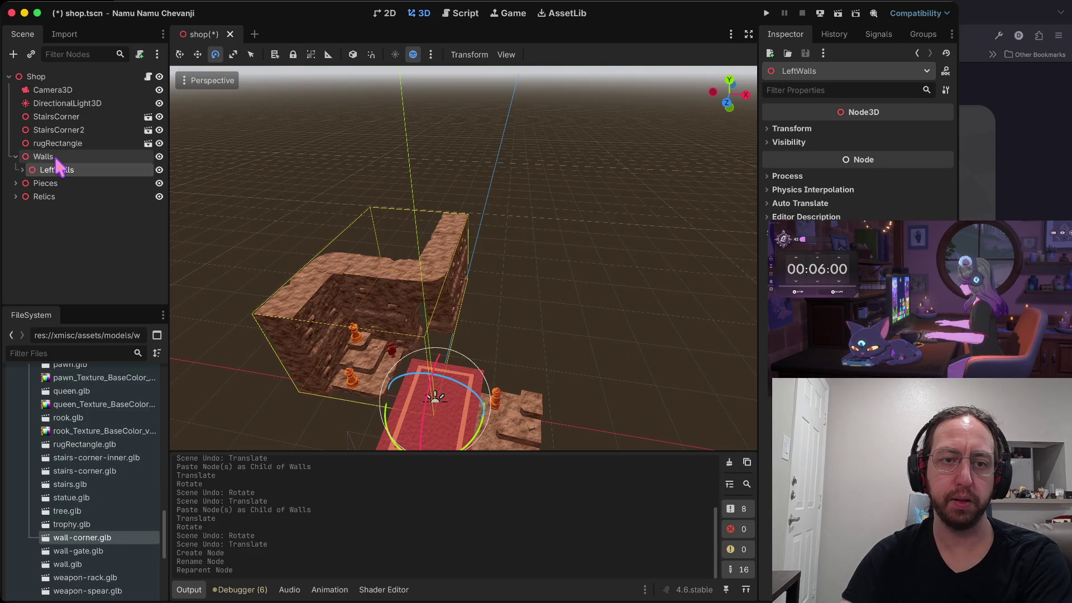
{"action": "key", "text": "ctrl+v"}
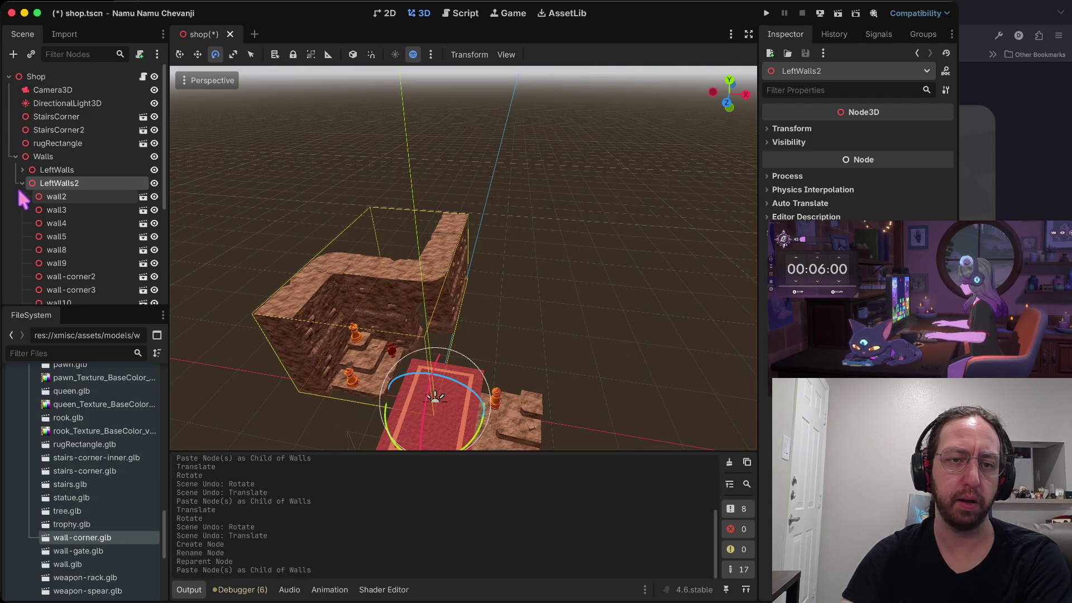
{"action": "double_click", "coordinate": [54, 184]}
{"action": "type", "text": "Righ"}
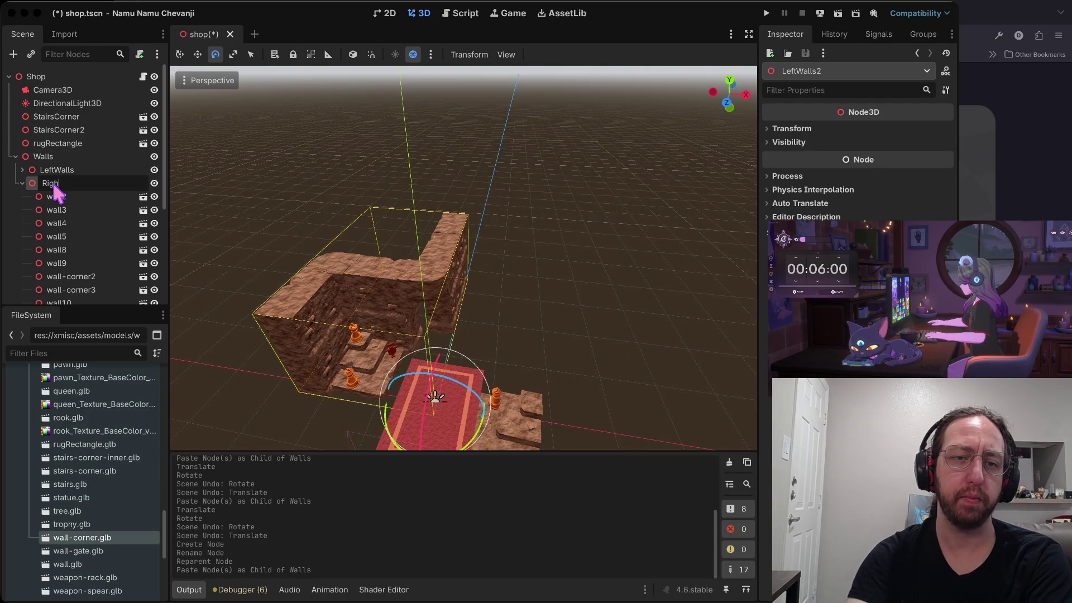
{"action": "type", "text": "tWalls"}
{"action": "key", "text": "Return"}
{"action": "left_click", "coordinate": [22, 183]}
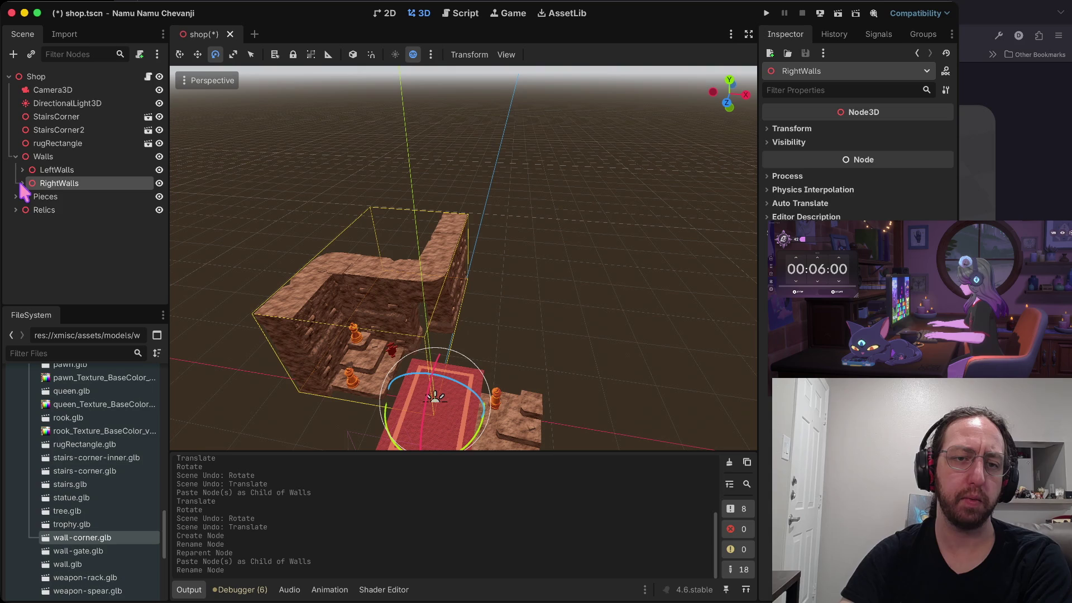
{"action": "left_click", "coordinate": [56, 184]}
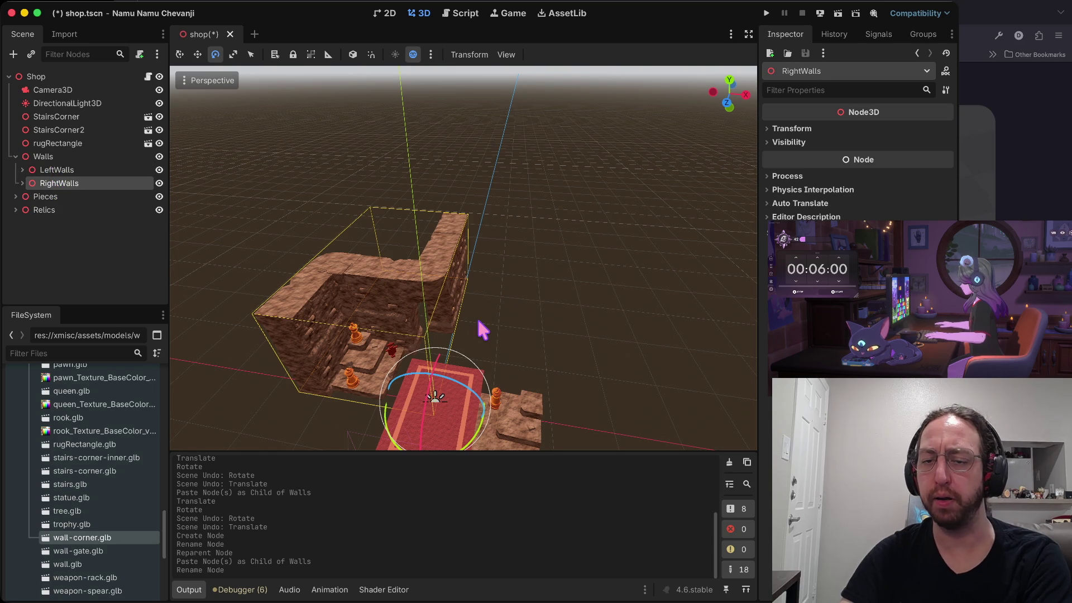
Move RightWalls to X 3.106 and give it a negative scale on one axis to mirror it
{"action": "key", "text": "w"}
{"action": "left_click_drag", "start_coordinate": [497, 416], "coordinate": [711, 430]}
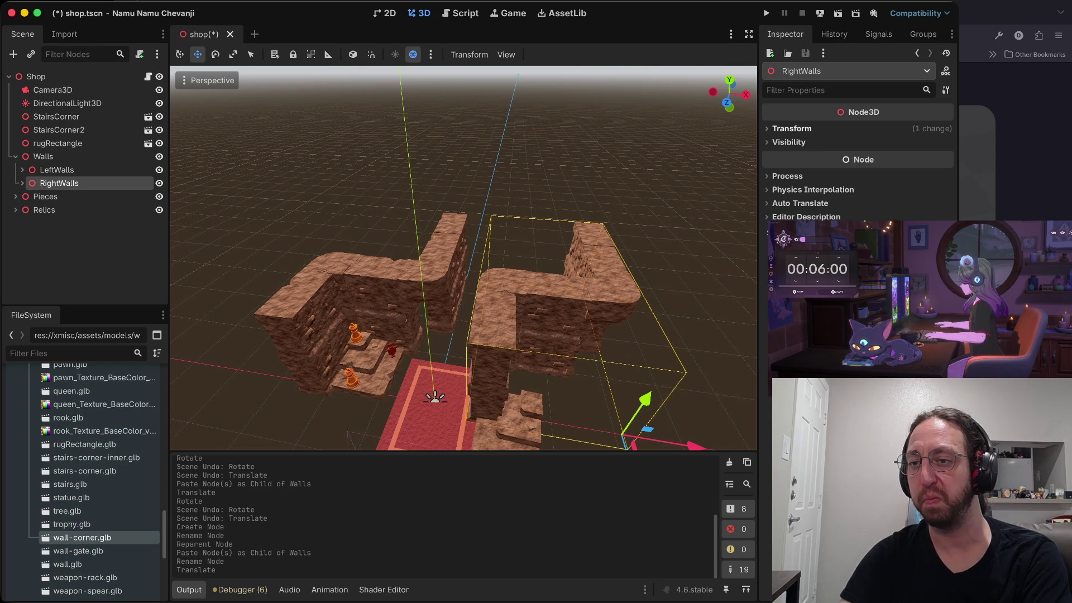
{"action": "left_click", "coordinate": [810, 129]}
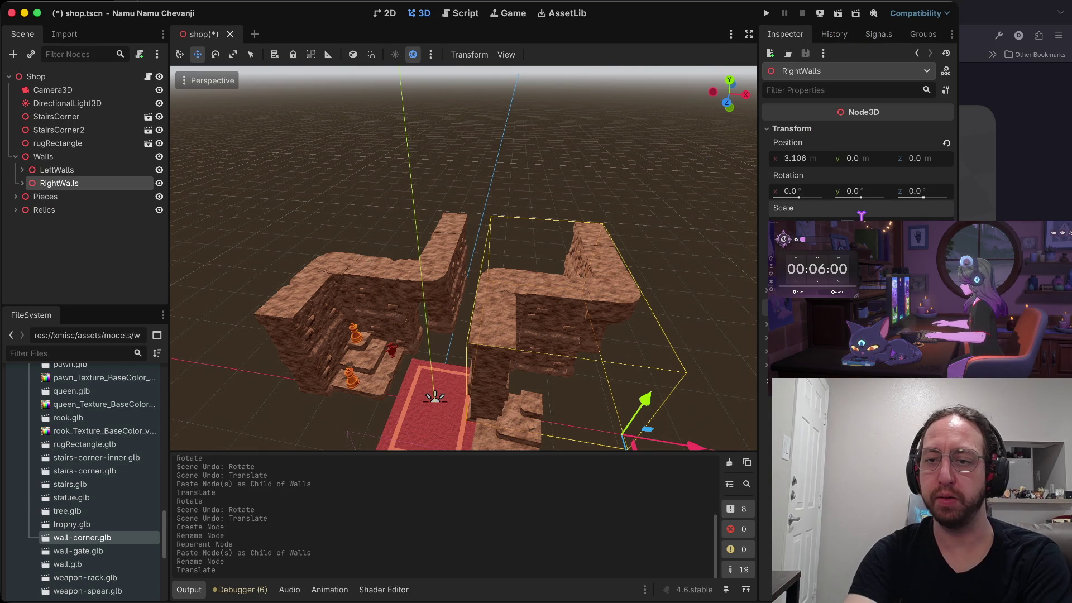
{"action": "key", "text": "Return"}
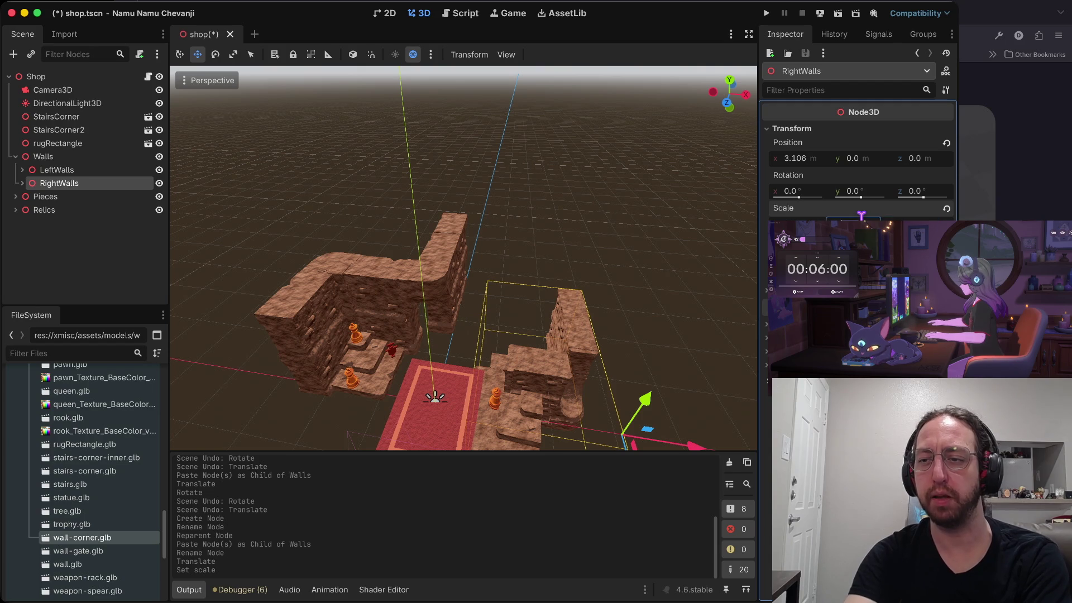
{"action": "key", "text": "Tab"}
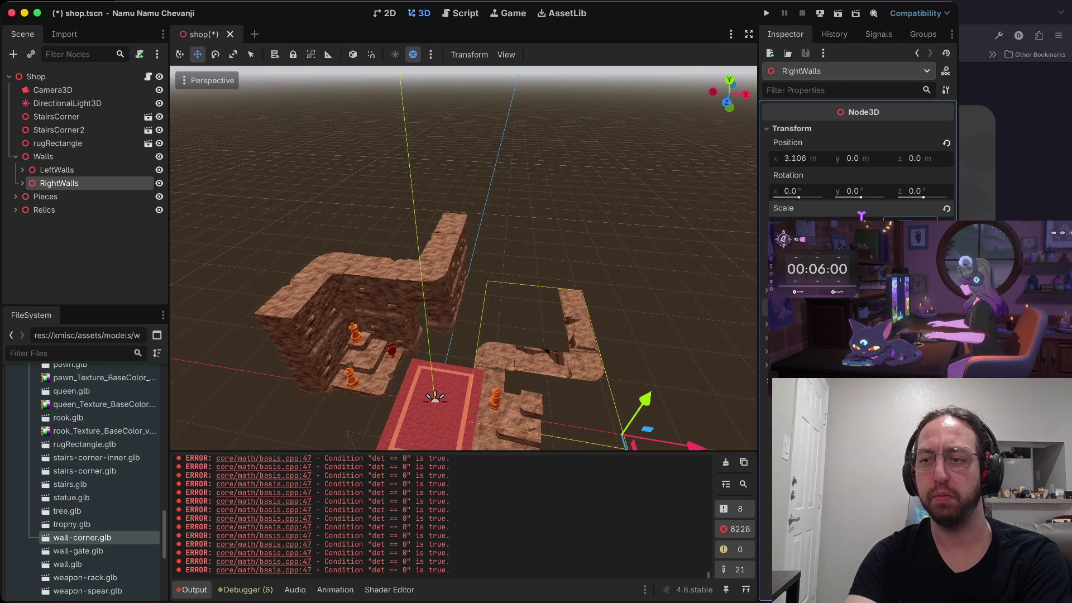
{"action": "key", "text": "Tab"}
{"action": "key", "text": "Return"}
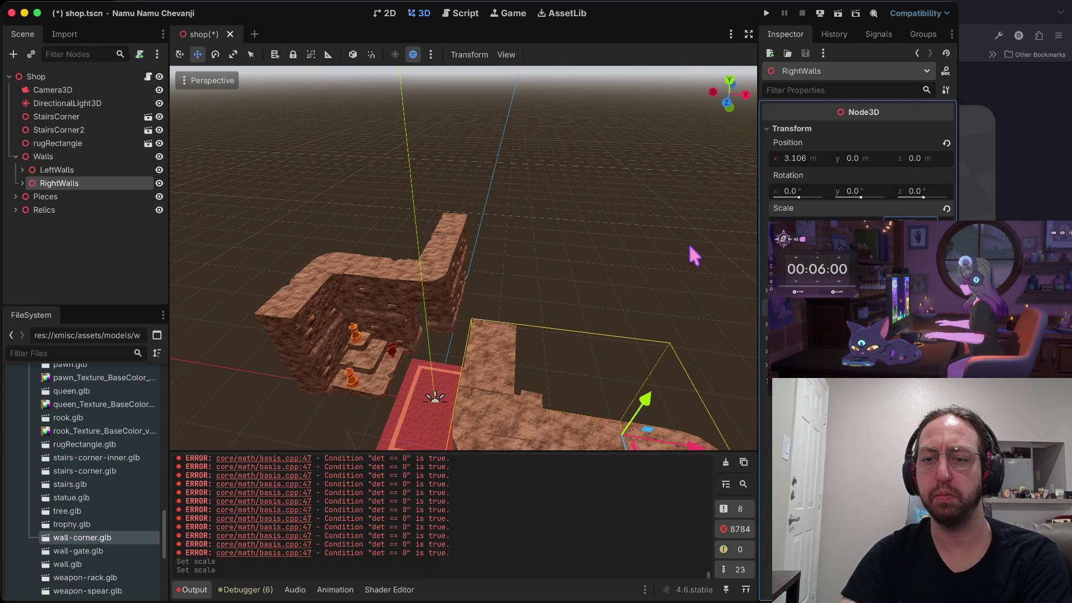
{"action": "scroll", "coordinate": [710, 254], "scroll_direction": "down", "scroll_amount": 5}
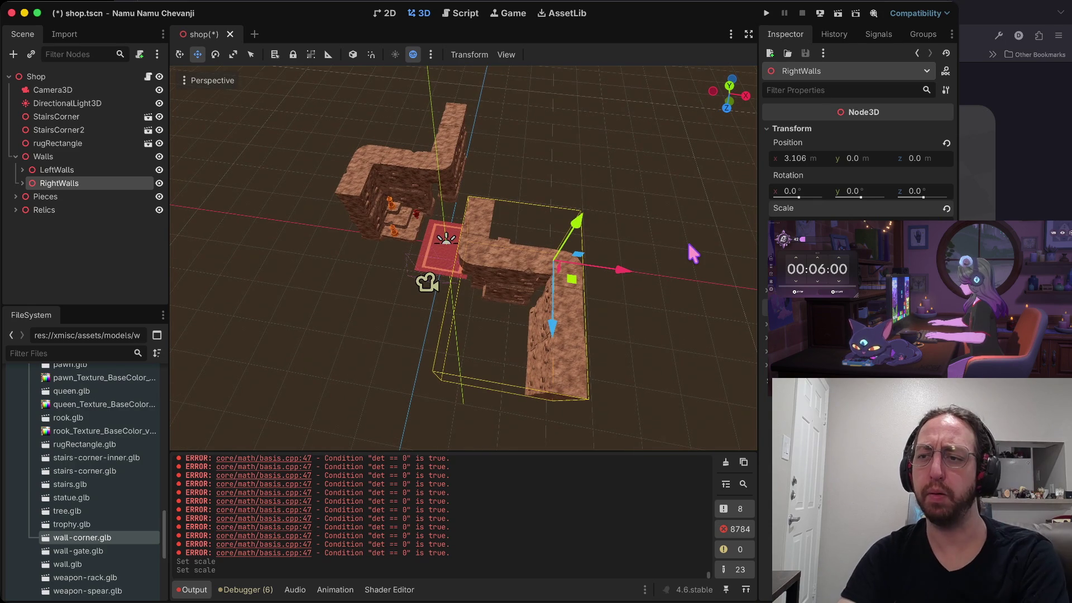
{"action": "left_click", "coordinate": [946, 209]}
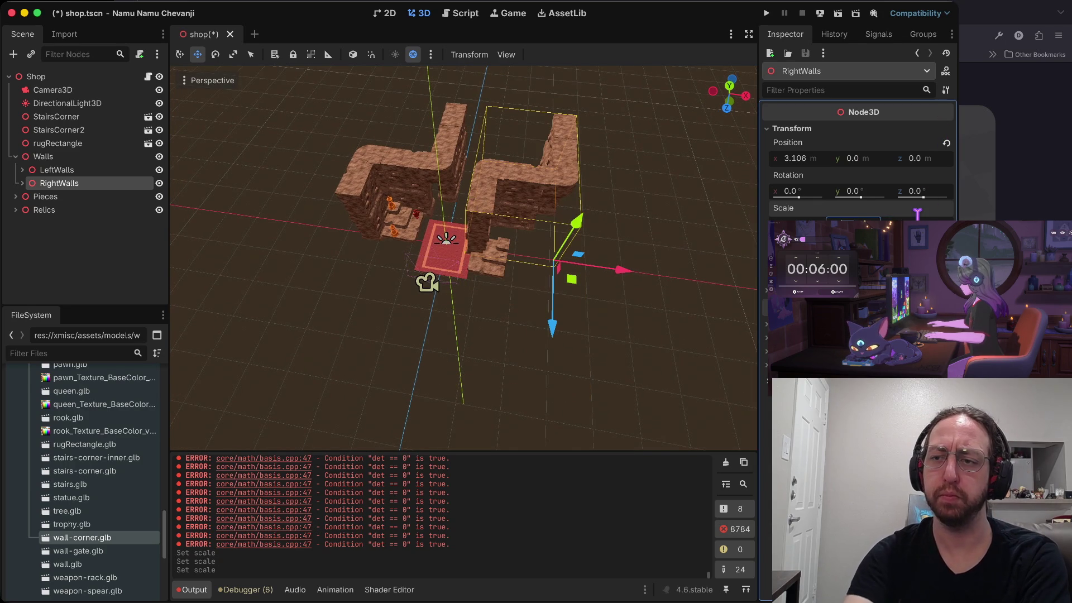
{"action": "key", "text": "Tab"}
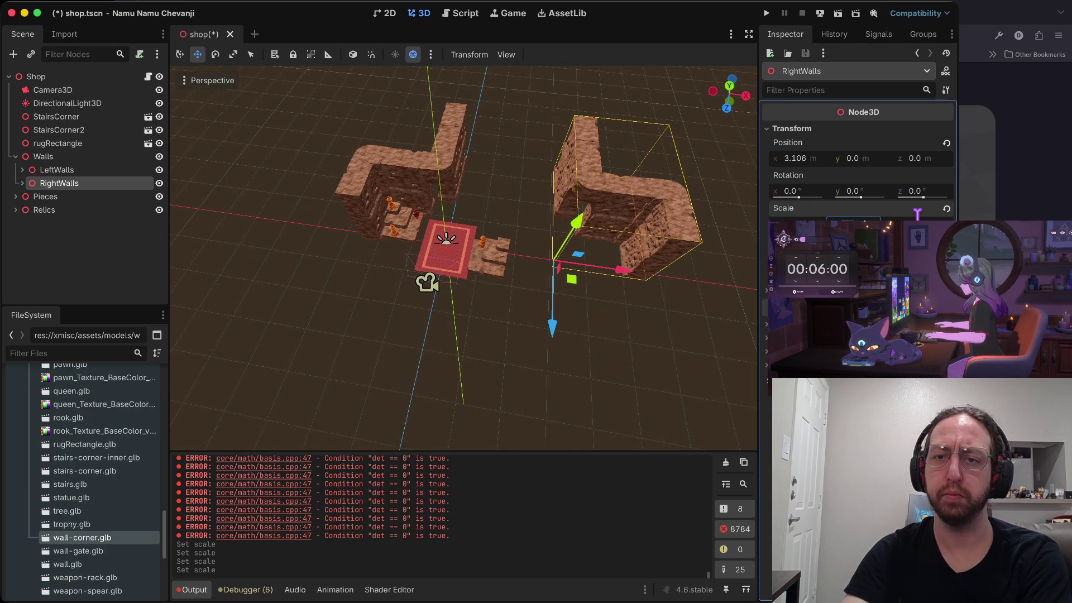
{"action": "left_click", "coordinate": [715, 274]}
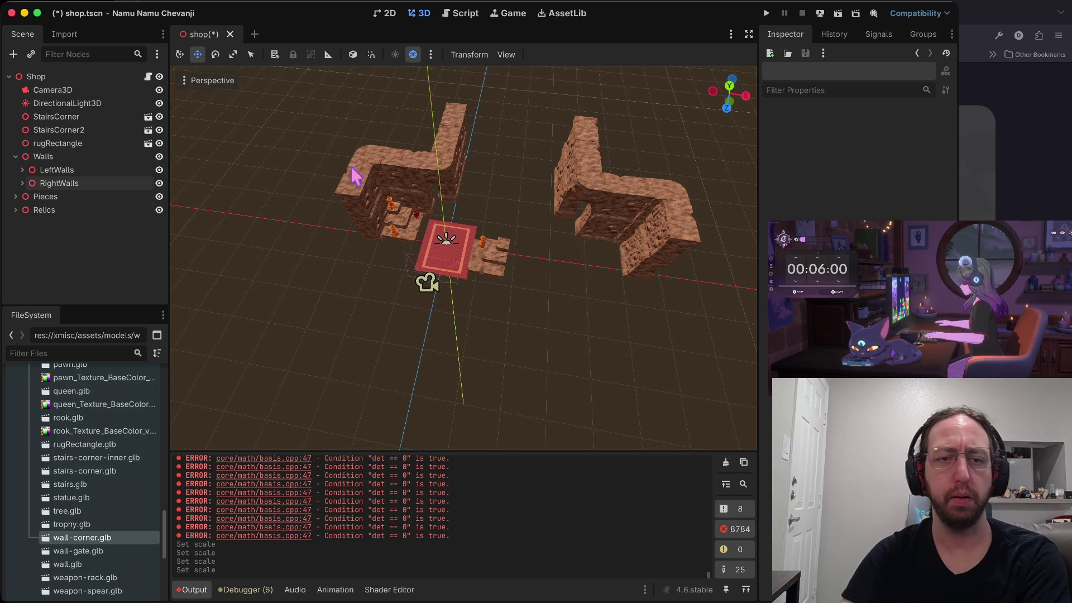
{"action": "left_click", "coordinate": [22, 184]}
Try sliding RightWalls along X toward the rug, then undo that move
{"action": "left_click", "coordinate": [16, 186]}
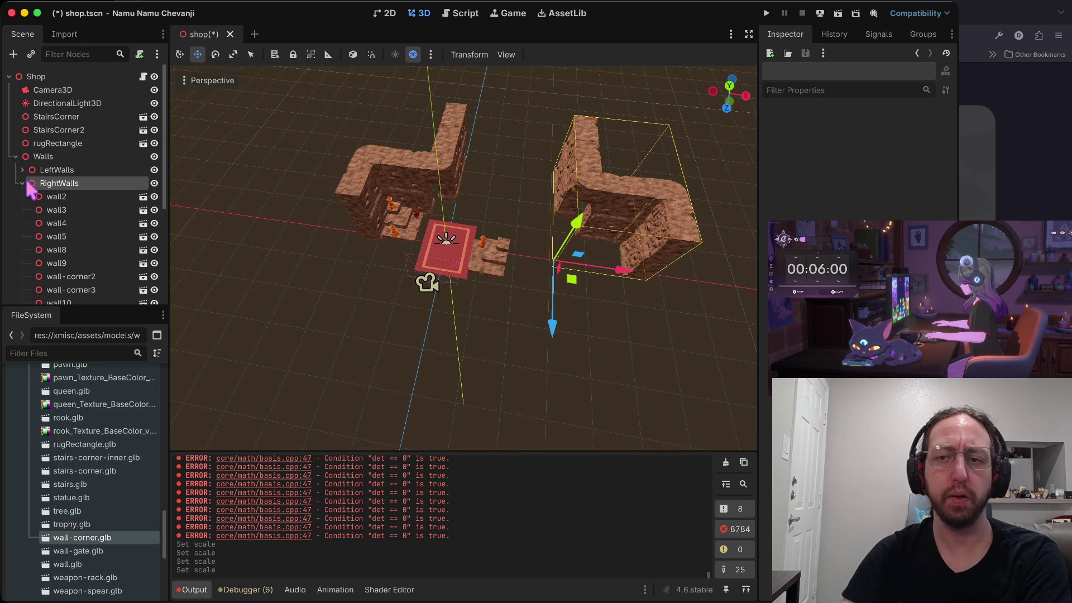
{"action": "mouse_move", "coordinate": [611, 273]}
{"action": "left_mouse_down"}
{"action": "mouse_move", "coordinate": [504, 267]}
{"action": "mouse_move", "coordinate": [551, 288]}
{"action": "left_mouse_up"}
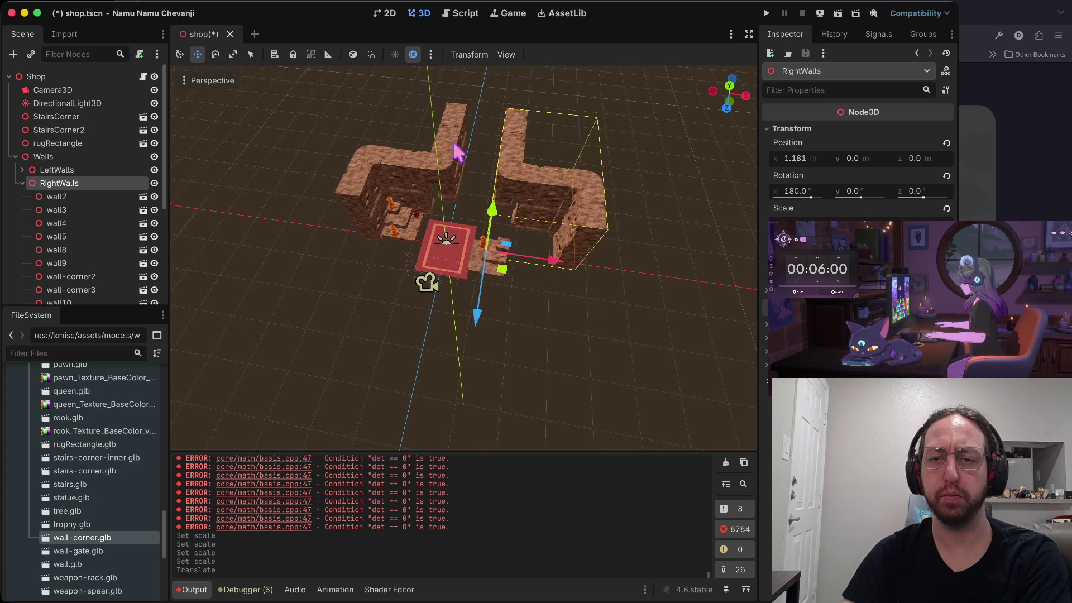
{"action": "left_click", "coordinate": [481, 153]}
{"action": "scroll", "coordinate": [484, 120], "scroll_direction": "up", "scroll_amount": 5}
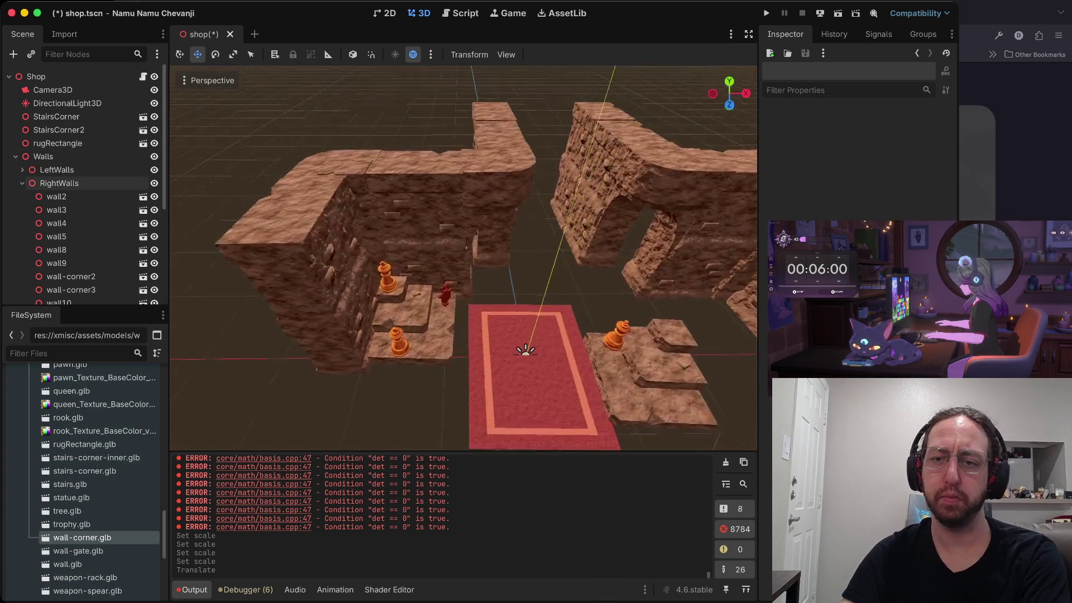
{"action": "scroll", "coordinate": [460, 433], "scroll_direction": "down", "scroll_amount": 5}
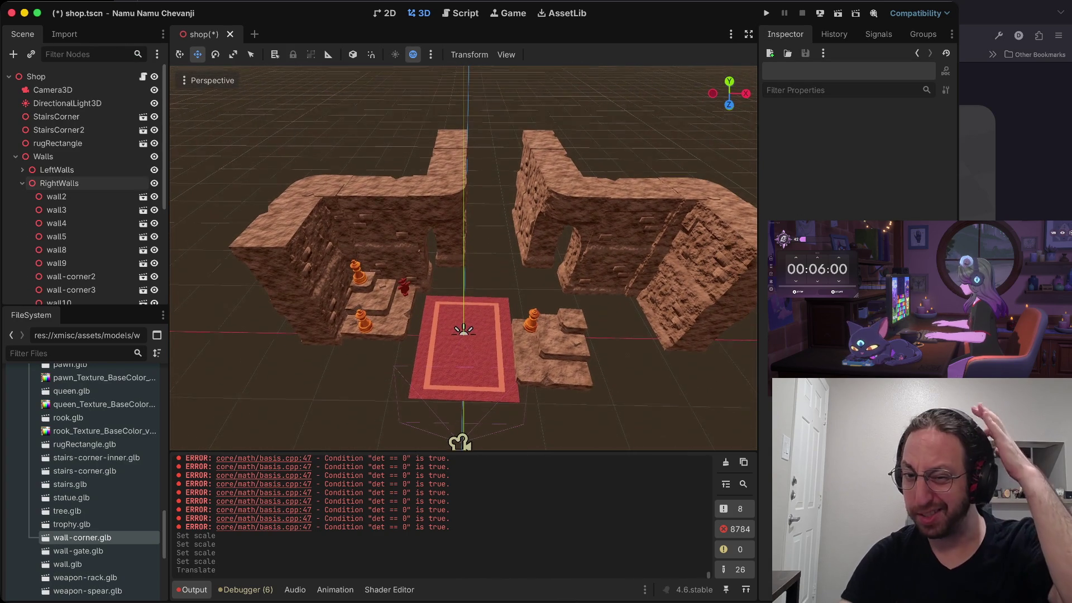
{"action": "key", "text": "ctrl+z"}
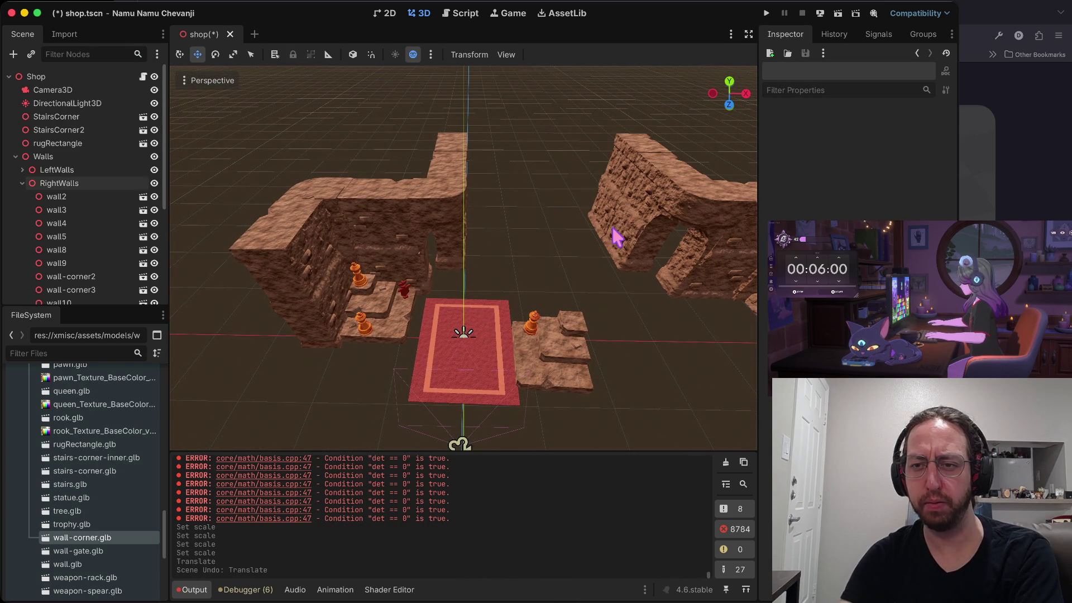
Move RightWalls to X 2.122 beside the rug and launch a test run
{"action": "scroll", "coordinate": [640, 249], "scroll_direction": "right", "scroll_amount": 10}
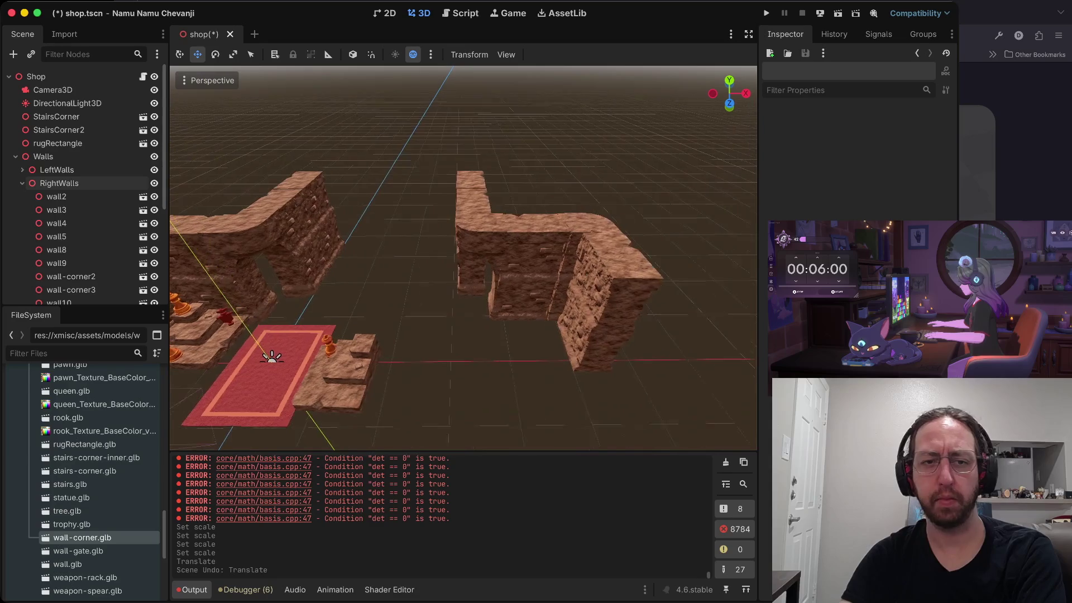
{"action": "left_click", "coordinate": [22, 182]}
{"action": "left_click", "coordinate": [59, 184]}
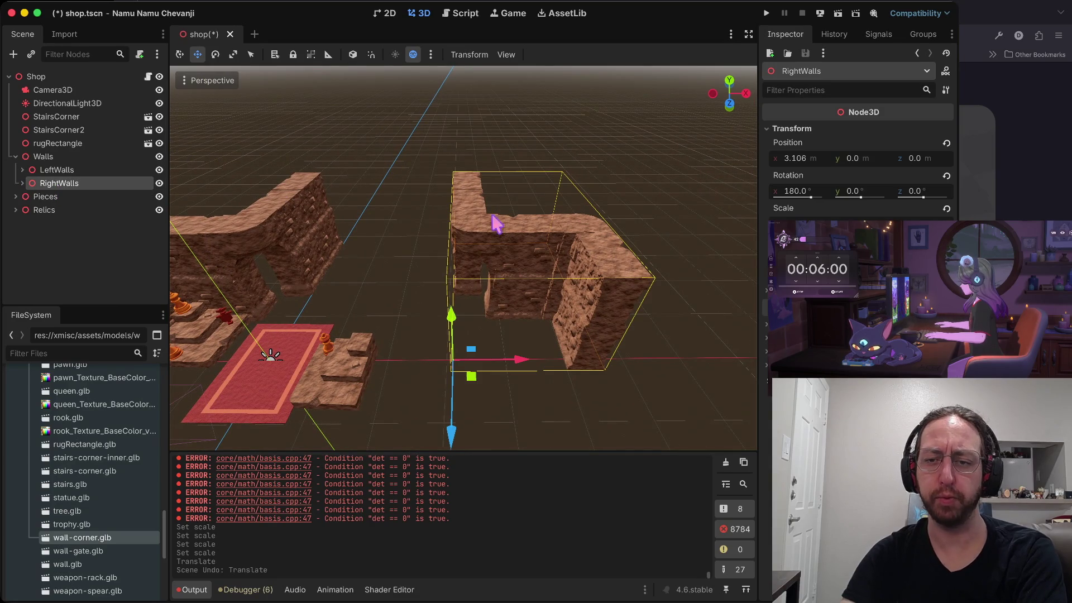
{"action": "left_click_drag", "start_coordinate": [528, 364], "coordinate": [469, 359]}
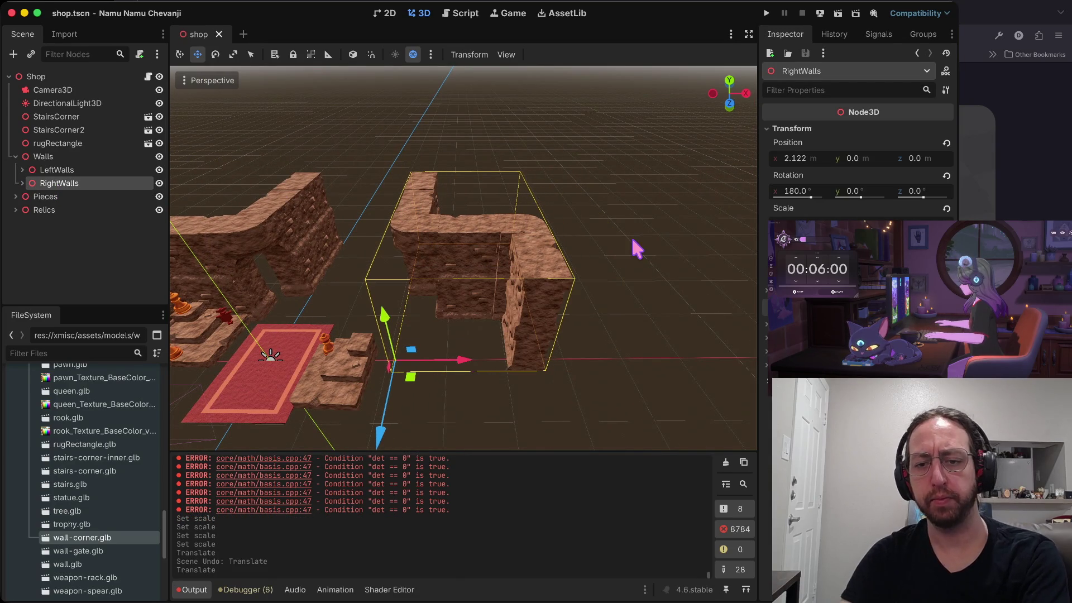
{"action": "key", "text": "super+b"}
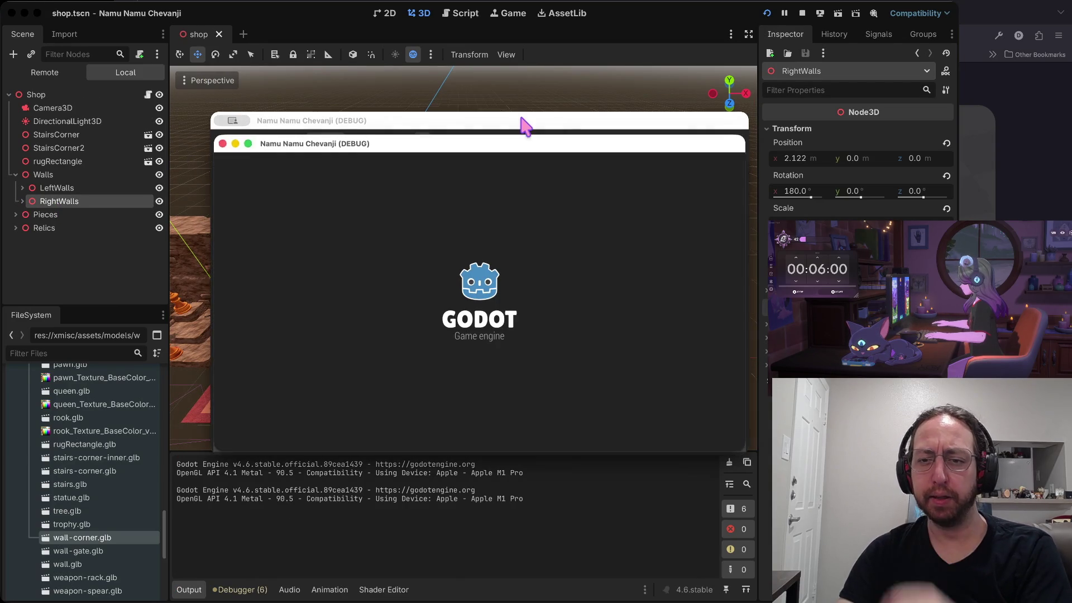
{"action": "type", "text": "a"}
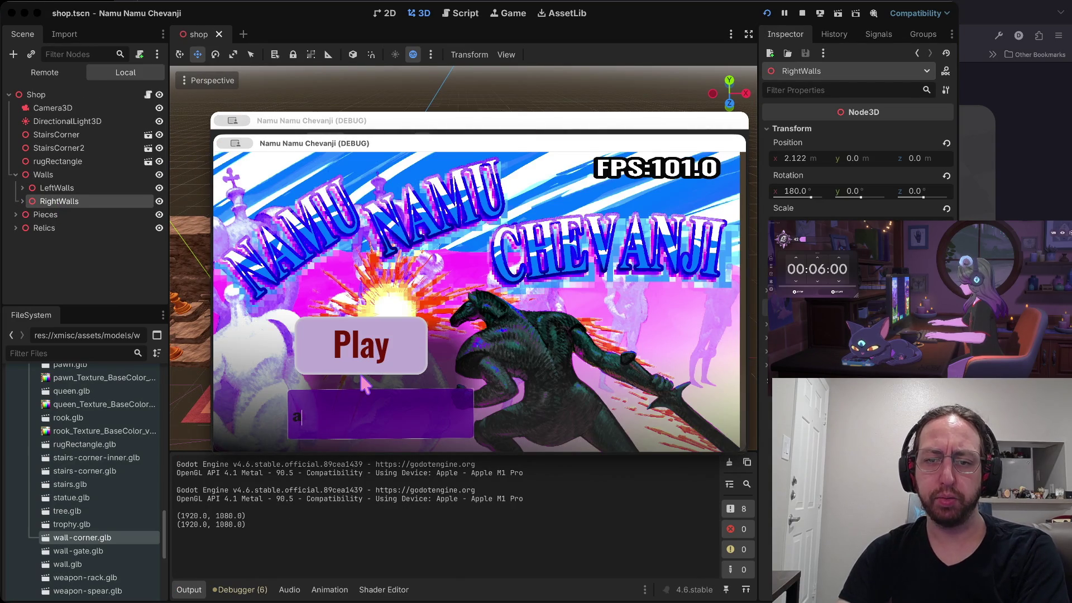
{"action": "left_click", "coordinate": [369, 367]}
{"action": "left_click", "coordinate": [463, 232]}
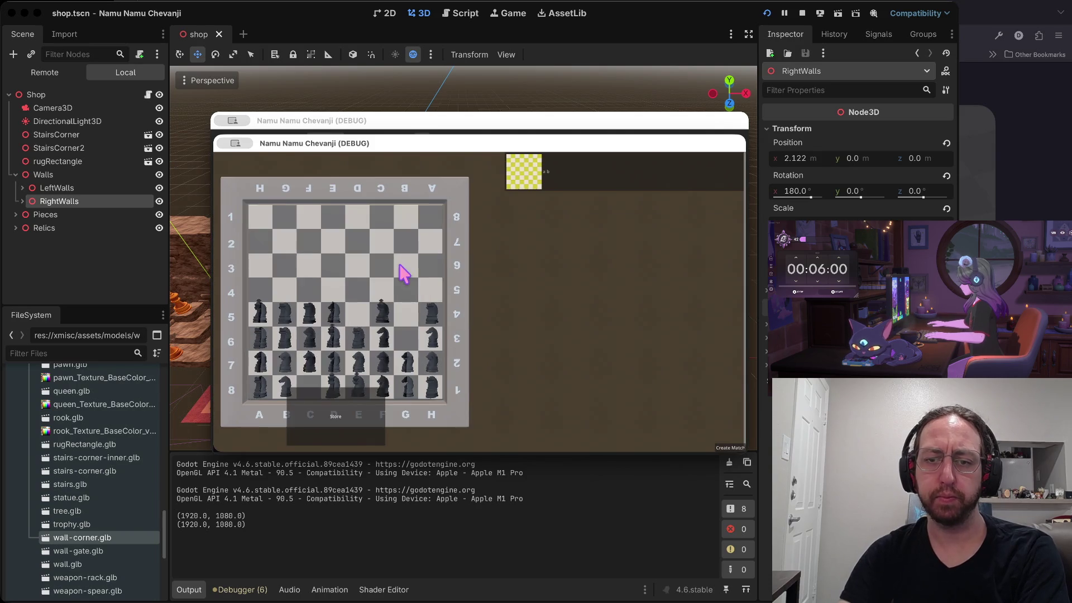
{"action": "left_click", "coordinate": [339, 421]}
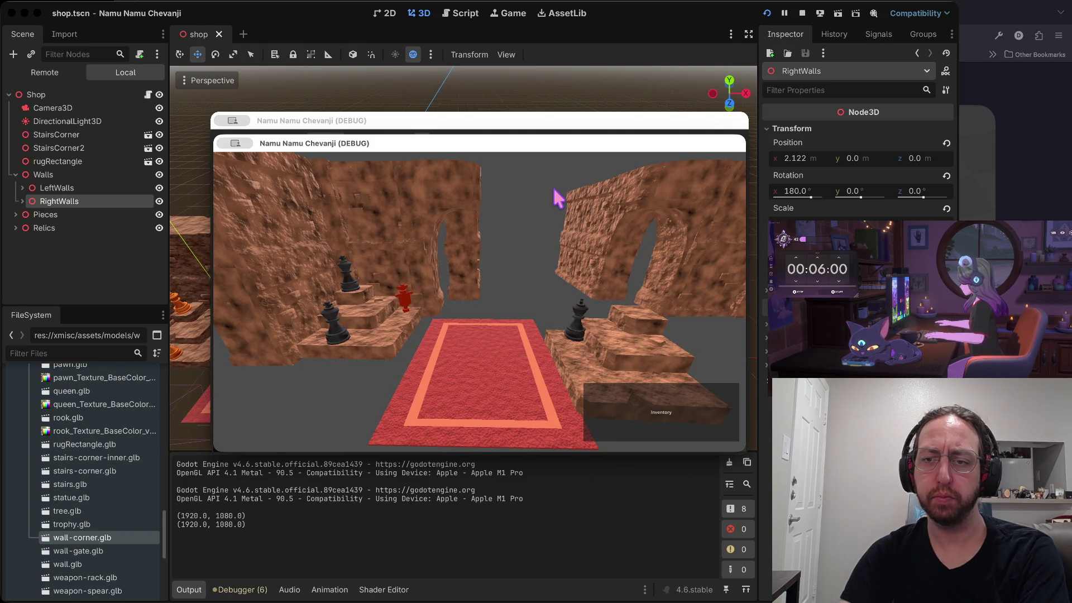
{"action": "left_click", "coordinate": [802, 13]}
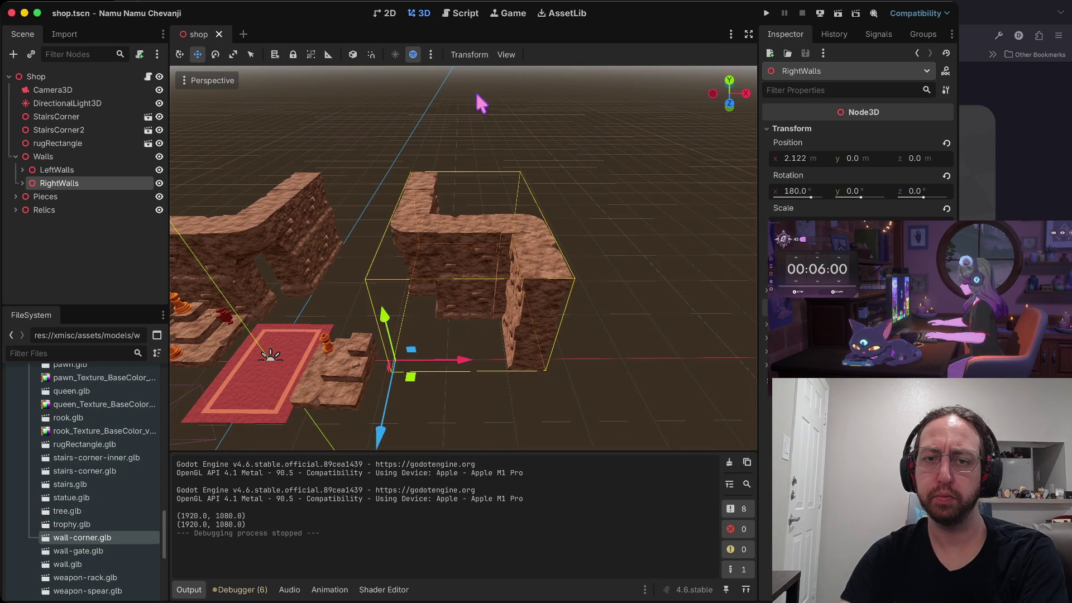
Scale LeftWalls and RightWalls taller along Y and save shop.tscn
{"action": "left_click", "coordinate": [117, 171]}
{"action": "key", "text": "r"}
{"action": "left_click_drag", "start_coordinate": [353, 264], "coordinate": [354, 262]}
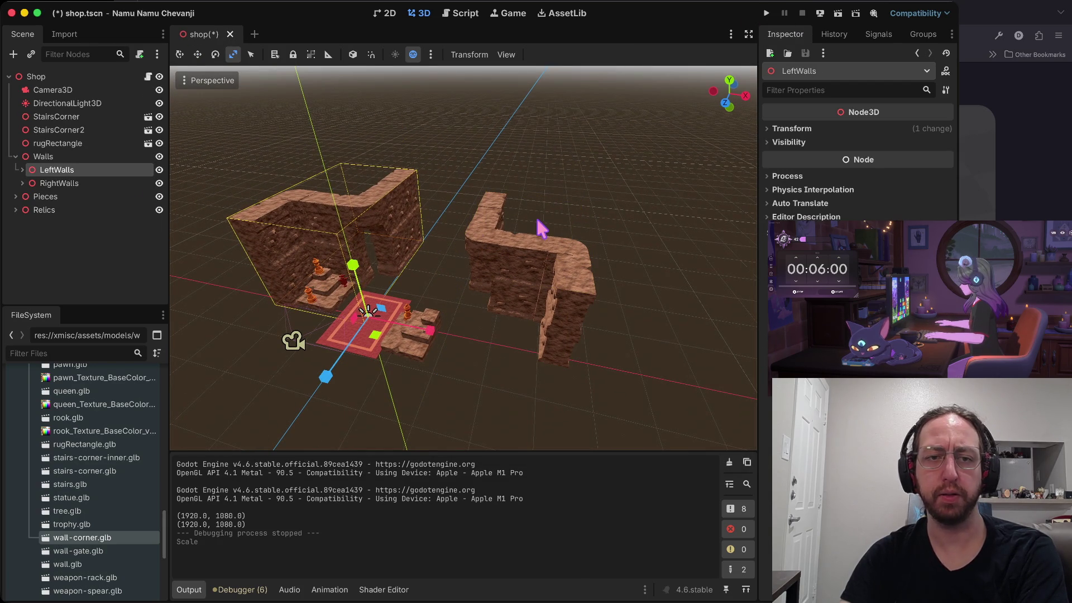
{"action": "left_click", "coordinate": [67, 183]}
{"action": "left_click_drag", "start_coordinate": [451, 282], "coordinate": [453, 261]}
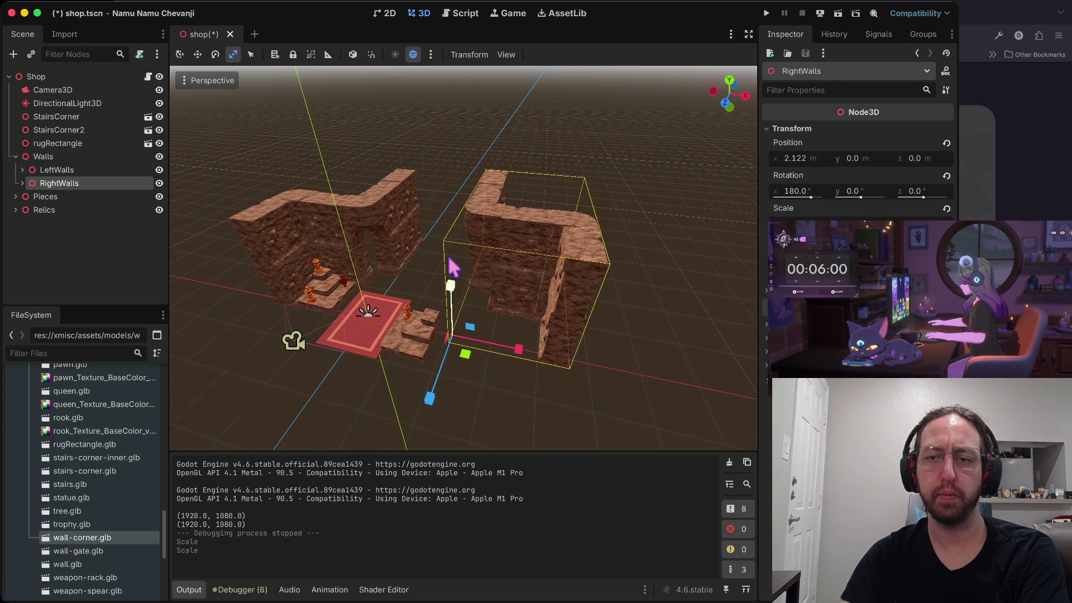
{"action": "left_click", "coordinate": [599, 411]}
{"action": "key", "text": "ctrl+s"}
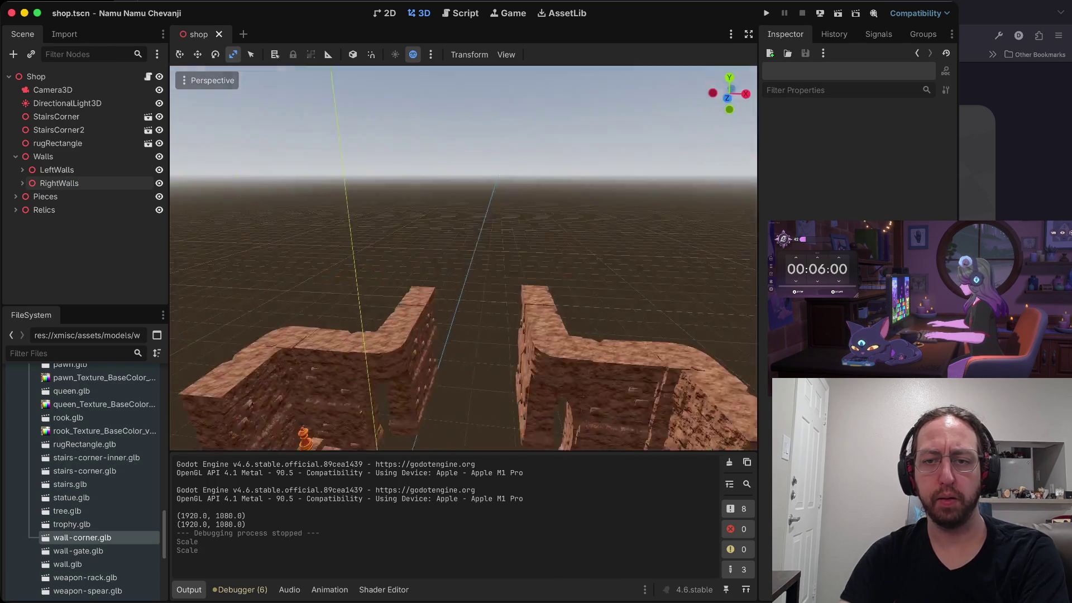
{"action": "scroll", "coordinate": [464, 257], "scroll_direction": "up", "scroll_amount": 5}
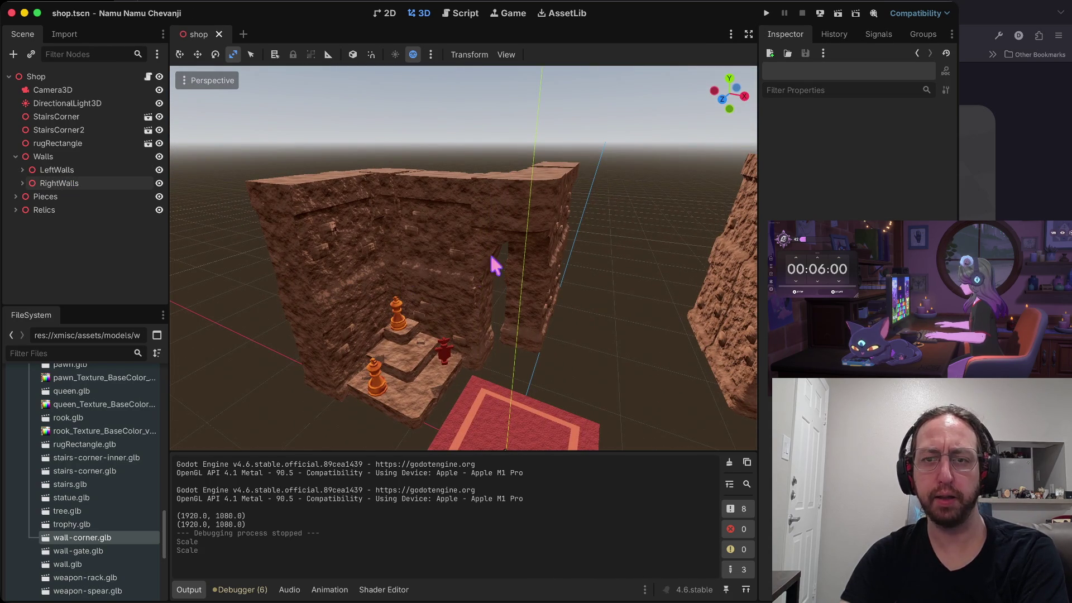
Rotate DirectionalLight3D about 130° to relight the shop, save, and run the game
{"action": "left_click", "coordinate": [82, 104]}
{"action": "key", "text": "f"}
{"action": "key", "text": "e"}
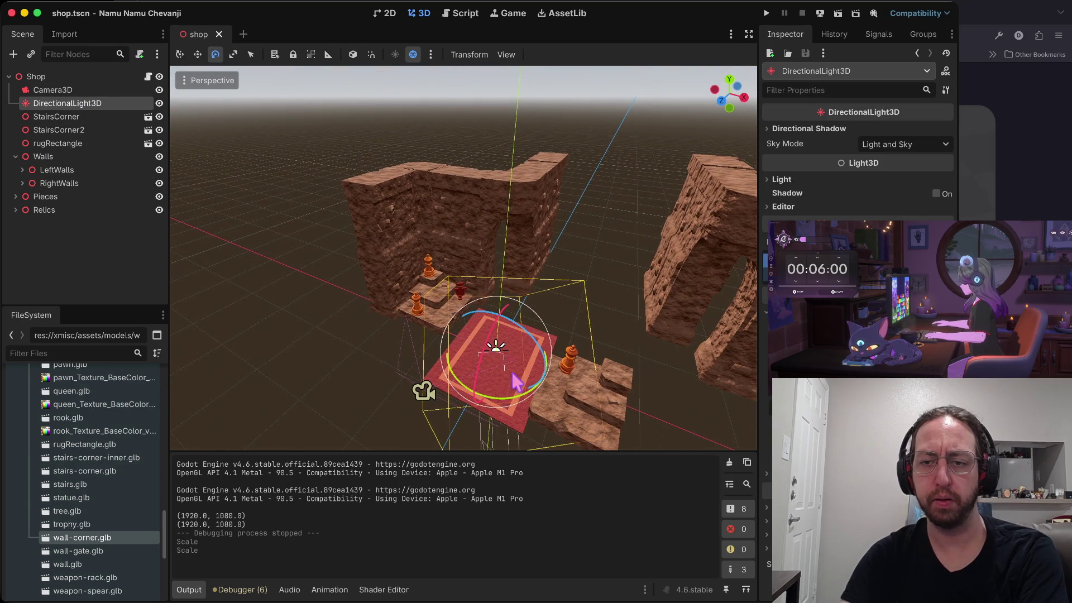
{"action": "mouse_move", "coordinate": [471, 353]}
{"action": "left_mouse_down"}
{"action": "mouse_move", "coordinate": [496, 335]}
{"action": "mouse_move", "coordinate": [534, 254]}
{"action": "mouse_move", "coordinate": [503, 329]}
{"action": "mouse_move", "coordinate": [556, 219]}
{"action": "left_mouse_up"}
{"action": "key", "text": "ctrl+s"}
{"action": "key", "text": "super+b"}
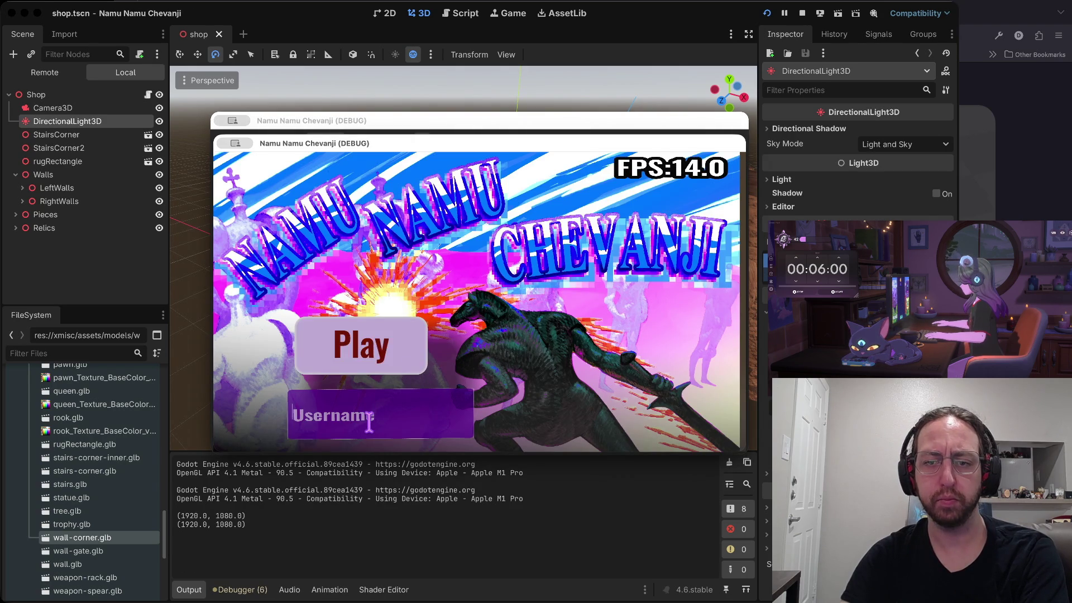
Enter a username, pick a board to view the relit shop, then stop the game
{"action": "left_click", "coordinate": [370, 424]}
{"action": "type", "text": "a"}
{"action": "key", "text": "Return"}
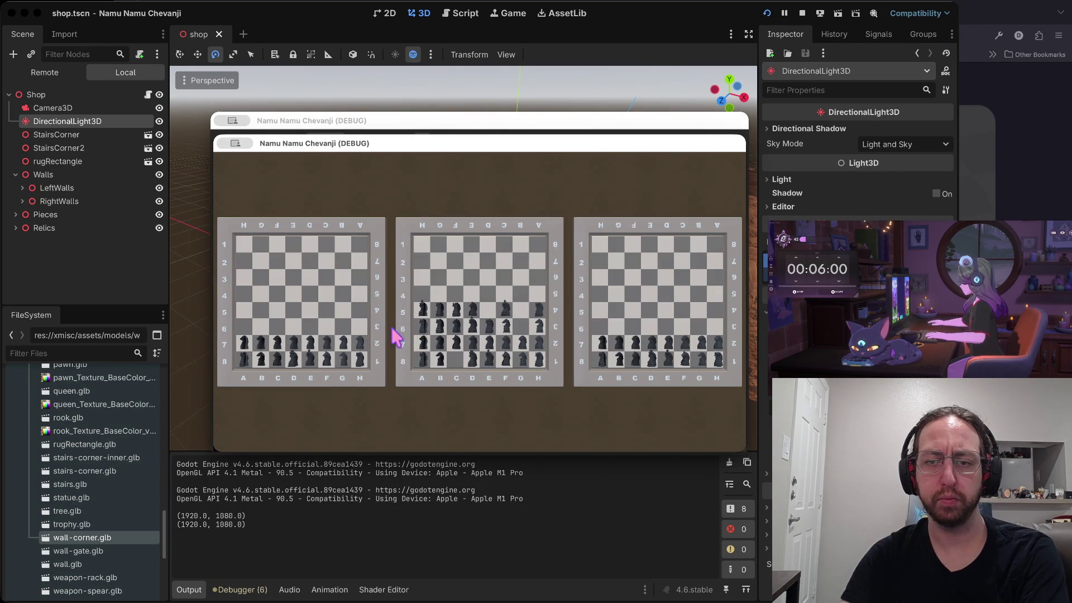
{"action": "left_click", "coordinate": [398, 335]}
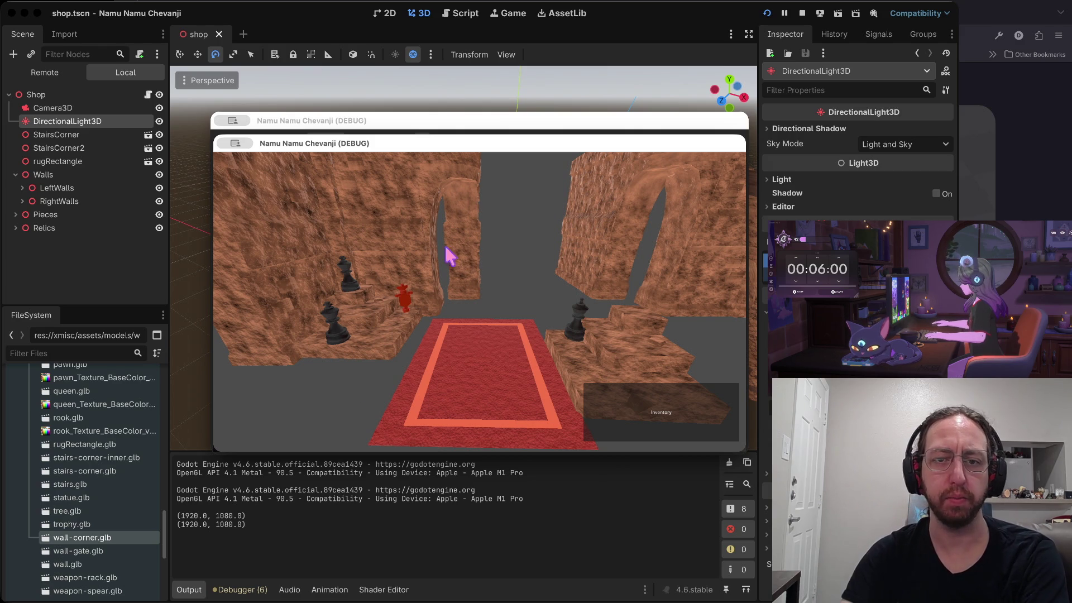
{"action": "left_click", "coordinate": [802, 14]}
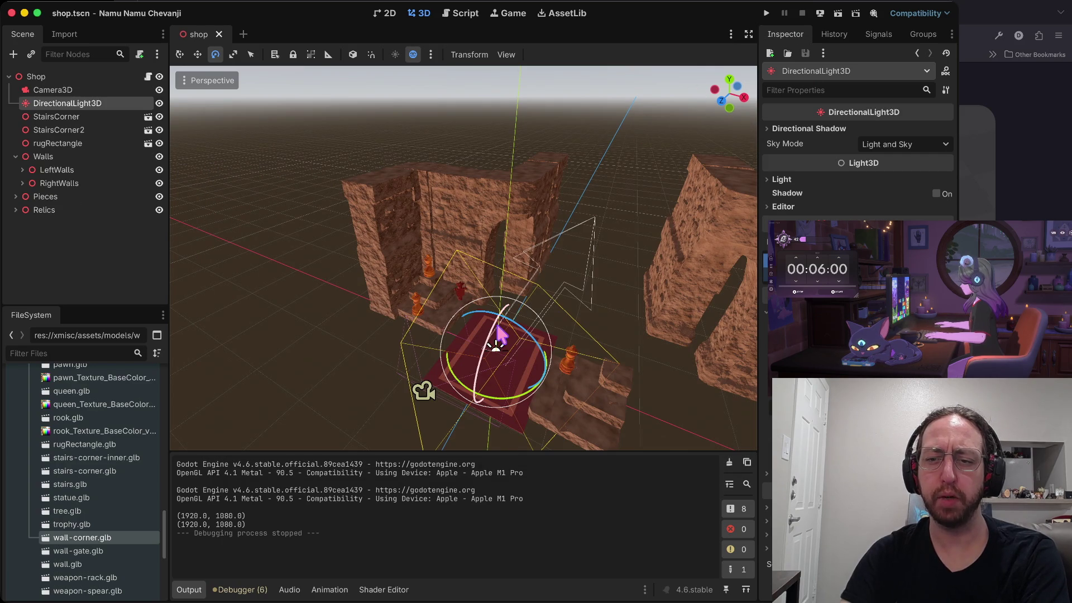
Re-angle DirectionalLight3D to darken the walls, save, and run the project
{"action": "left_click_drag", "start_coordinate": [498, 330], "coordinate": [493, 342]}
{"action": "key", "text": "super+s"}
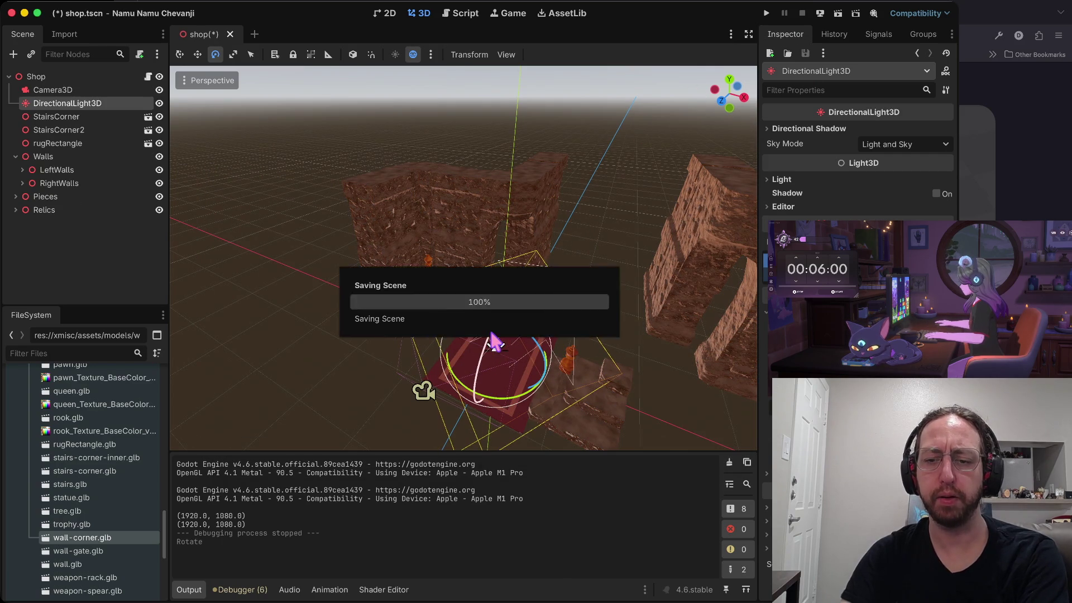
{"action": "key", "text": "super+b"}
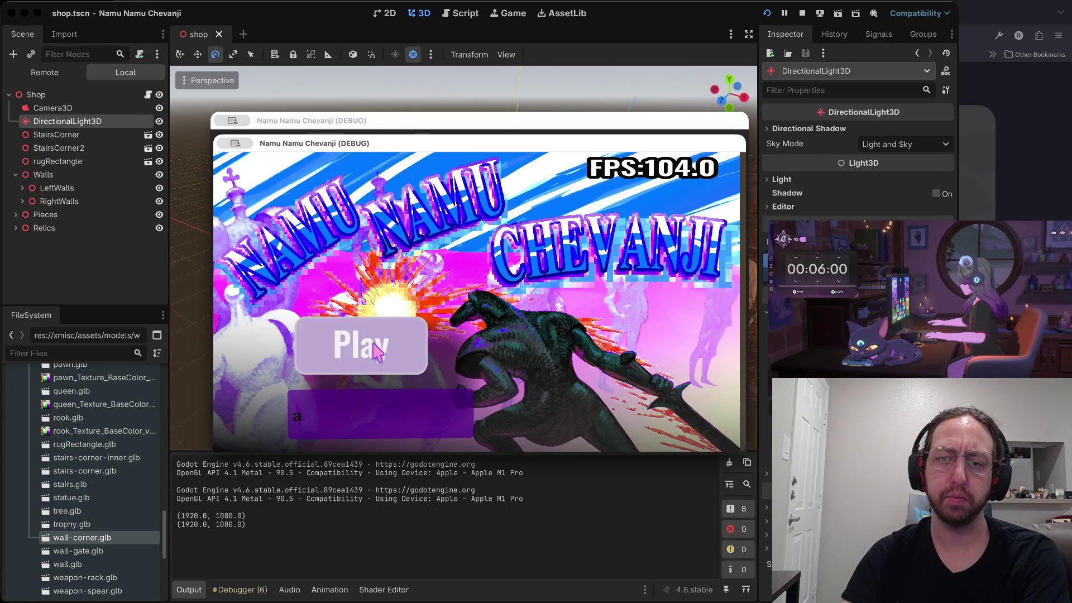
Play through to the shop room, stop the game, and view the walls from above
{"action": "left_click", "coordinate": [377, 358]}
{"action": "left_click", "coordinate": [373, 357]}
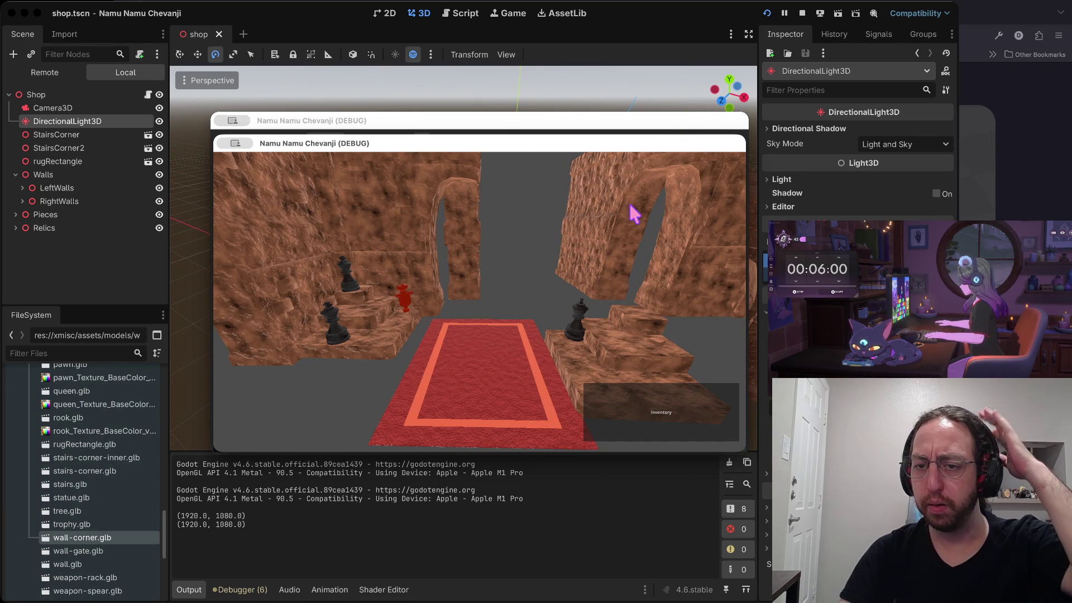
{"action": "left_click", "coordinate": [802, 13]}
{"action": "mouse_move", "coordinate": [581, 175]}
{"action": "left_mouse_down"}
{"action": "mouse_move", "coordinate": [519, 201]}
{"action": "mouse_move", "coordinate": [510, 156]}
{"action": "left_mouse_up"}
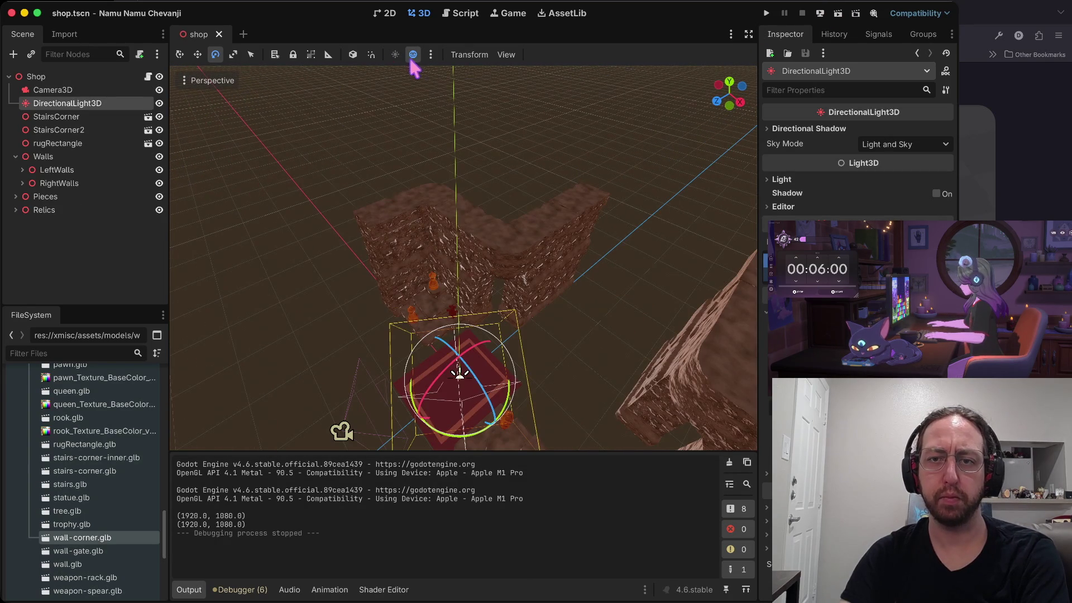
Toggle DirectionalLight3D's visibility to compare the scene with and without it
{"action": "left_click", "coordinate": [159, 103]}
{"action": "left_click", "coordinate": [159, 104]}
{"action": "left_click", "coordinate": [159, 104]}
{"action": "left_click", "coordinate": [159, 104]}
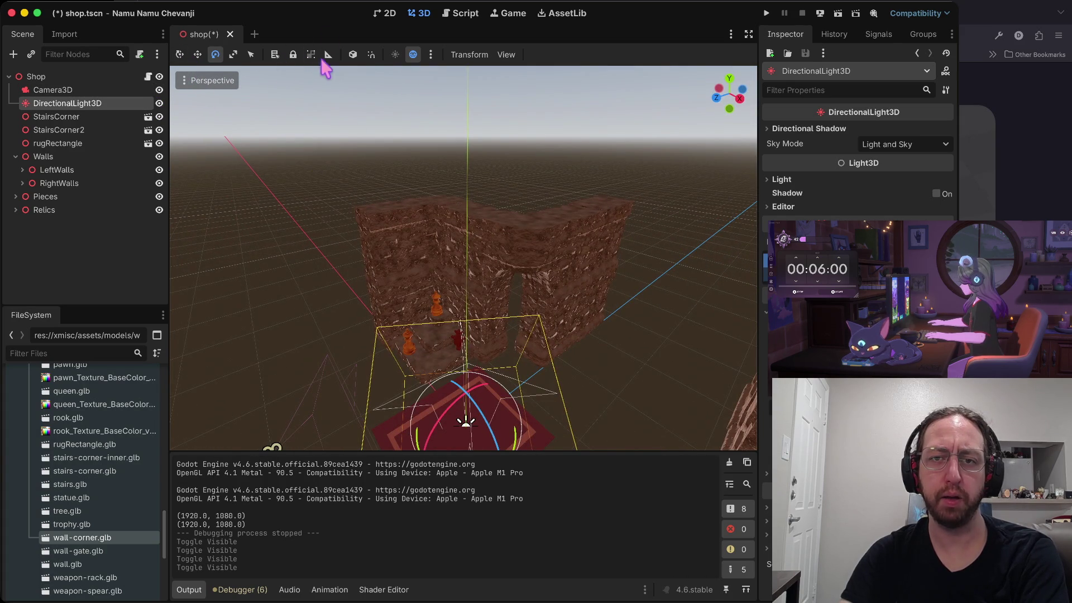
Check the viewport's Preview Environment settings, then select Camera3D
{"action": "left_click", "coordinate": [432, 55]}
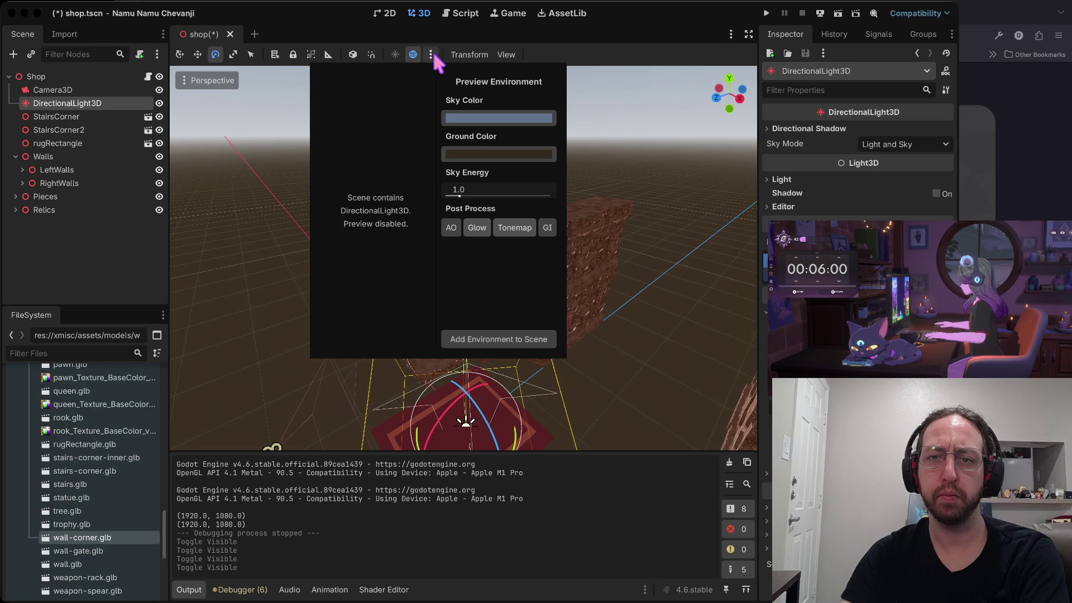
{"action": "left_click", "coordinate": [432, 55]}
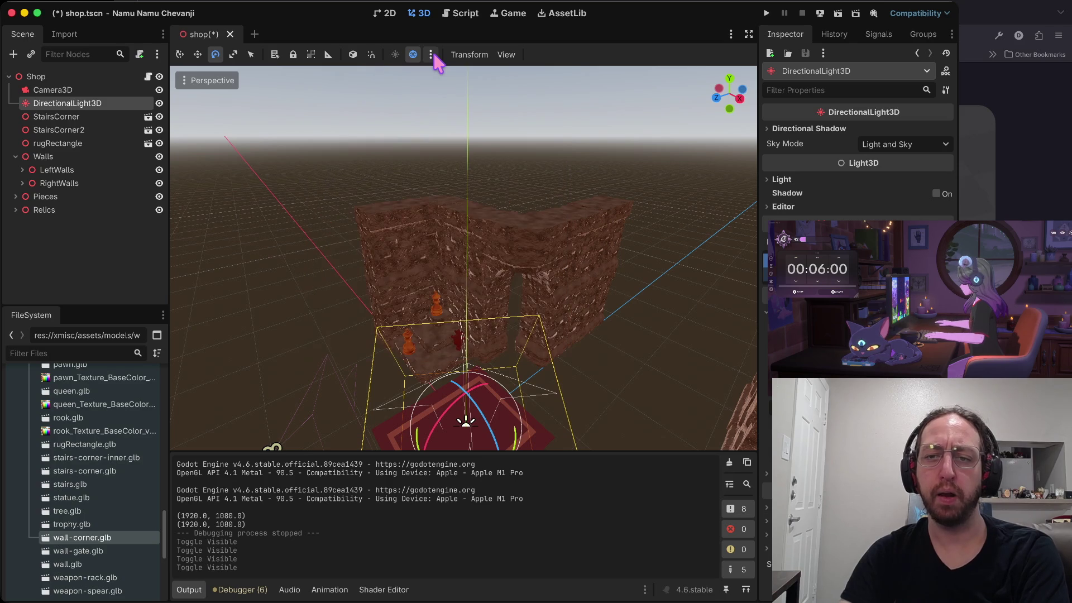
{"action": "scroll", "coordinate": [537, 170], "scroll_direction": "right", "scroll_amount": 5}
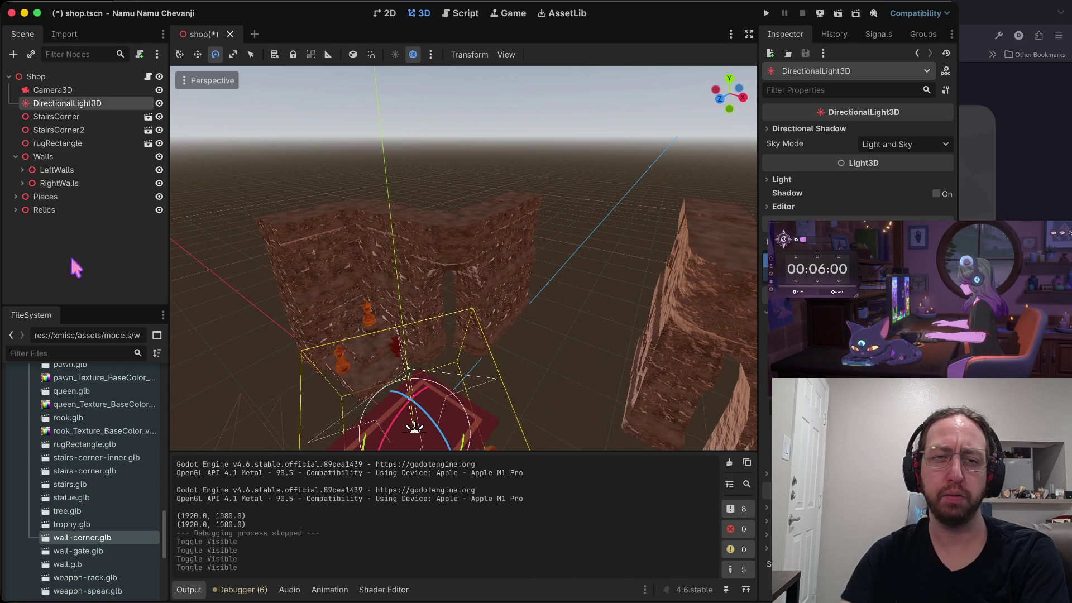
{"action": "left_click", "coordinate": [55, 90]}
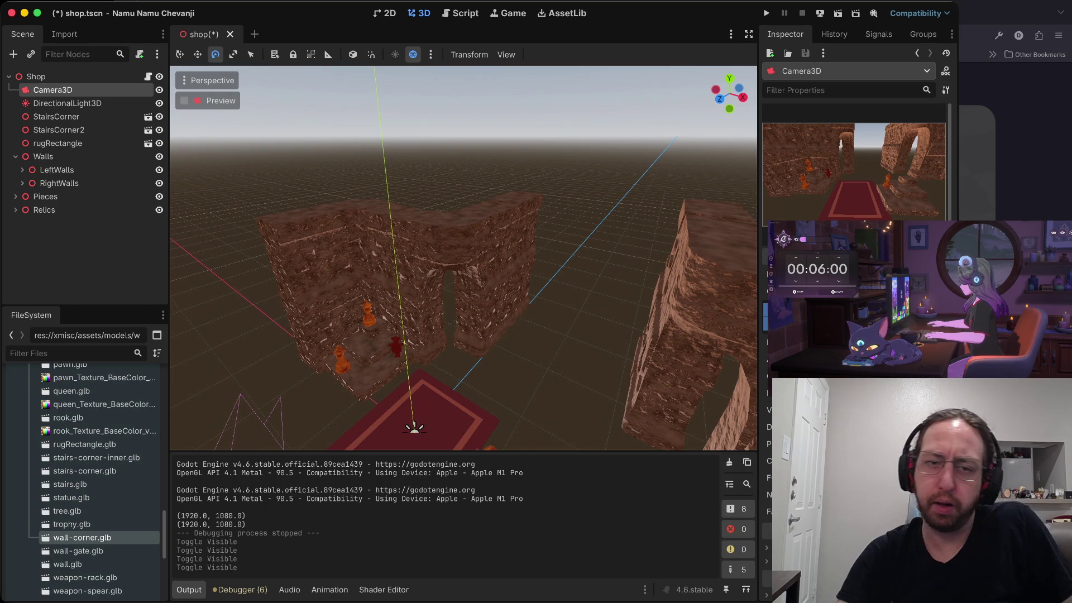
Give Camera3D a New Environment and change its Background Mode and Ambient Light Source
{"action": "left_click", "coordinate": [48, 105]}
{"action": "left_click", "coordinate": [49, 94]}
{"action": "left_click", "coordinate": [48, 104]}
{"action": "left_click", "coordinate": [50, 91]}
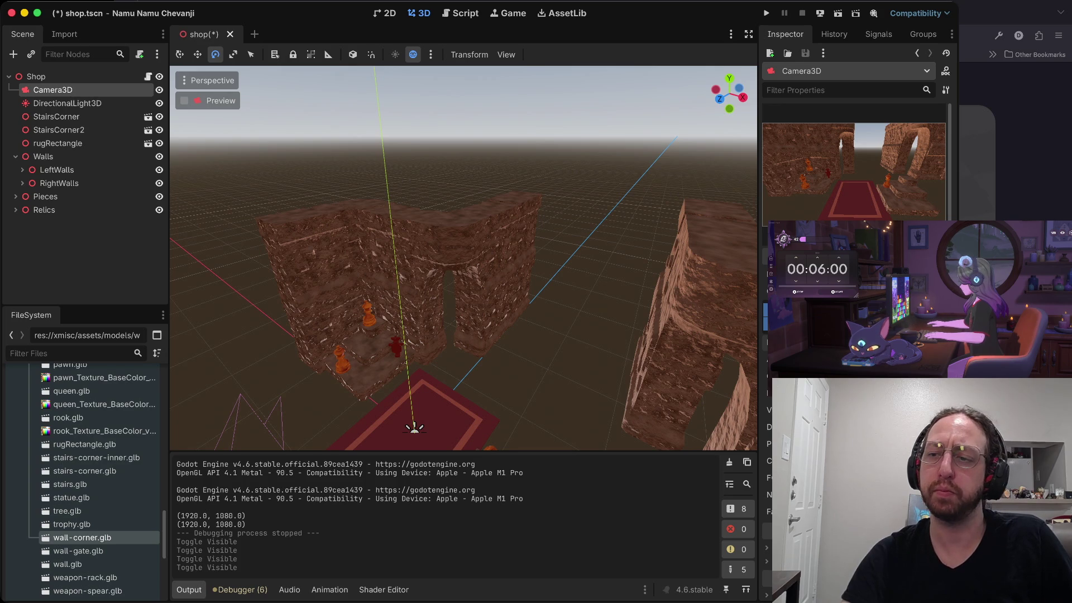
{"action": "key", "text": "e"}
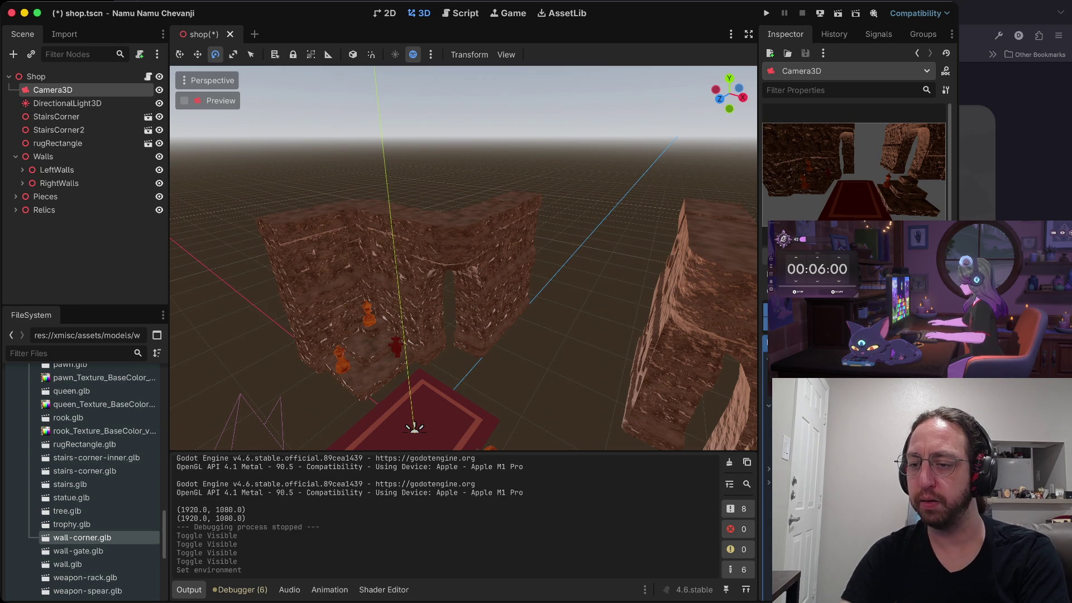
{"action": "scroll", "coordinate": [854, 167], "scroll_direction": "down", "scroll_amount": 3}
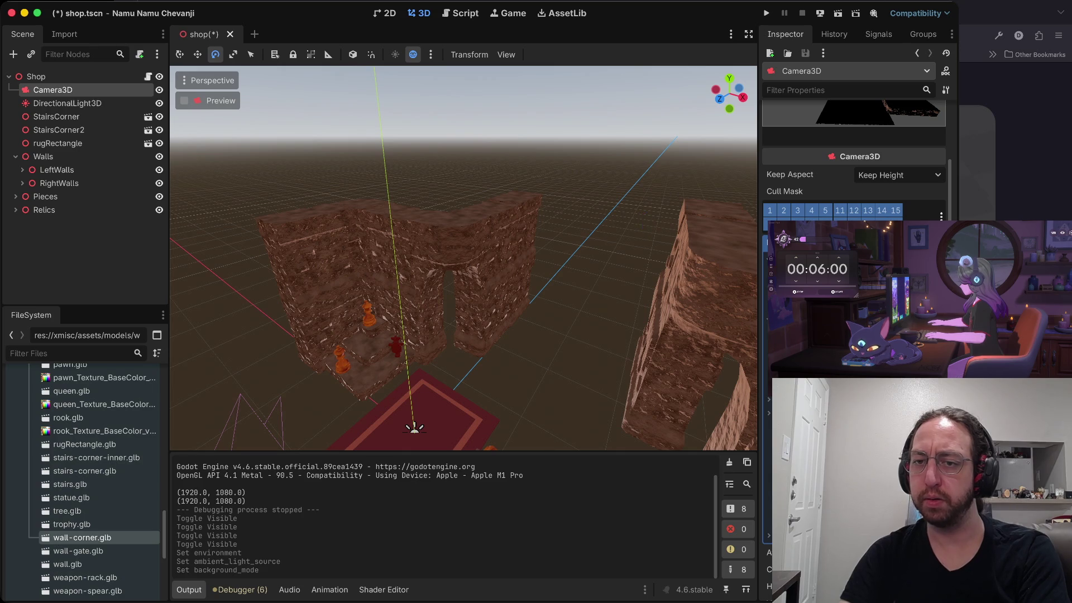
Set Background Mode to Sky with a New PanoramaSkyMaterial using a New NoiseTexture2D panorama
{"action": "scroll", "coordinate": [640, 220], "scroll_direction": "left", "scroll_amount": 10}
{"action": "scroll", "coordinate": [463, 258], "scroll_direction": "left", "scroll_amount": 10}
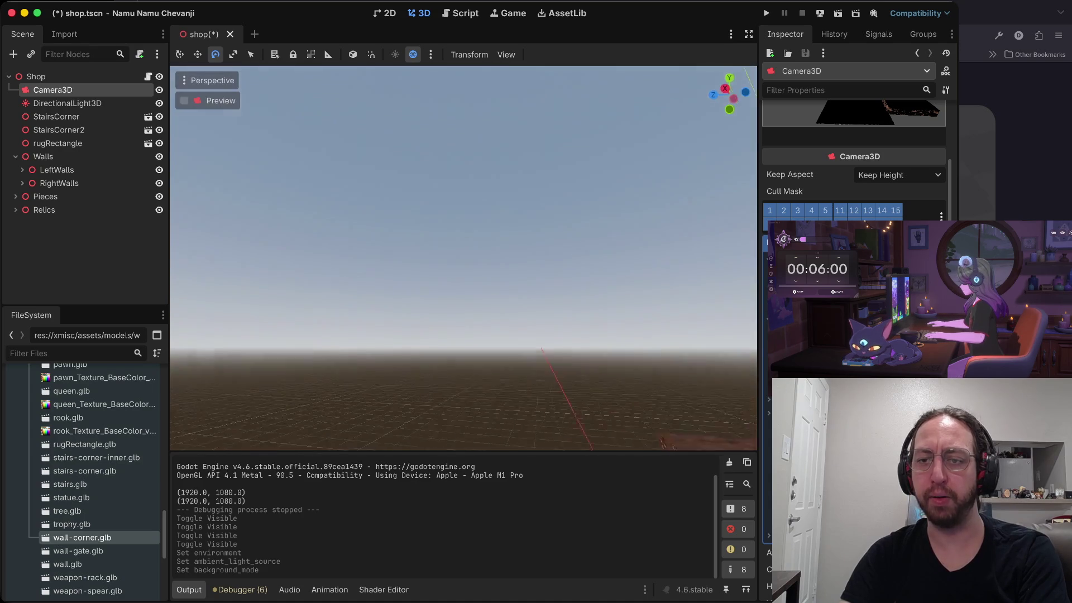
{"action": "scroll", "coordinate": [640, 220], "scroll_direction": "left", "scroll_amount": 10}
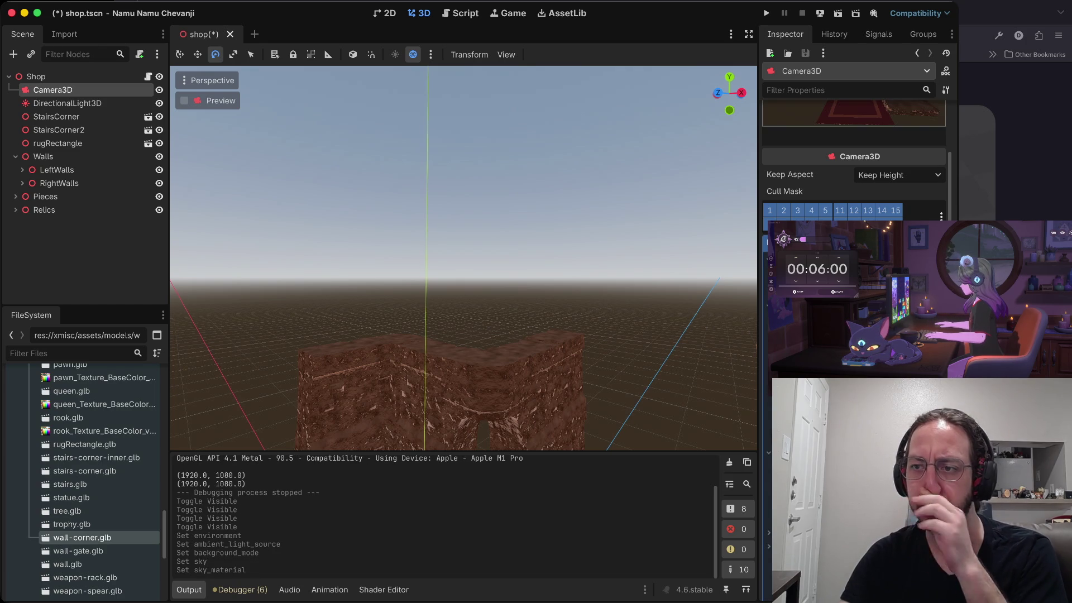
{"action": "scroll", "coordinate": [854, 161], "scroll_direction": "up", "scroll_amount": 3}
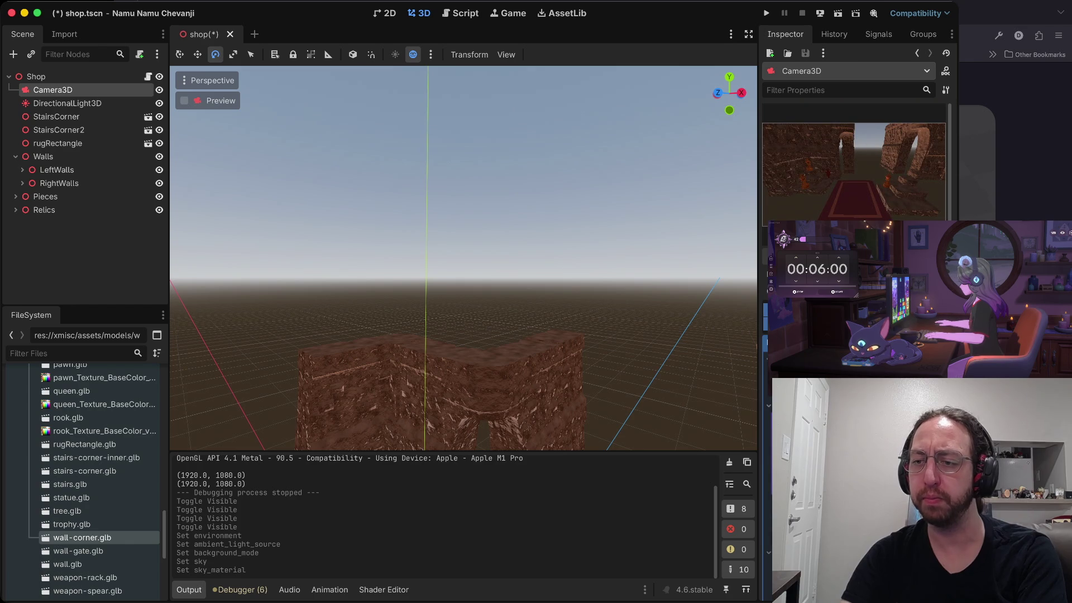
{"action": "scroll", "coordinate": [854, 162], "scroll_direction": "down", "scroll_amount": 2}
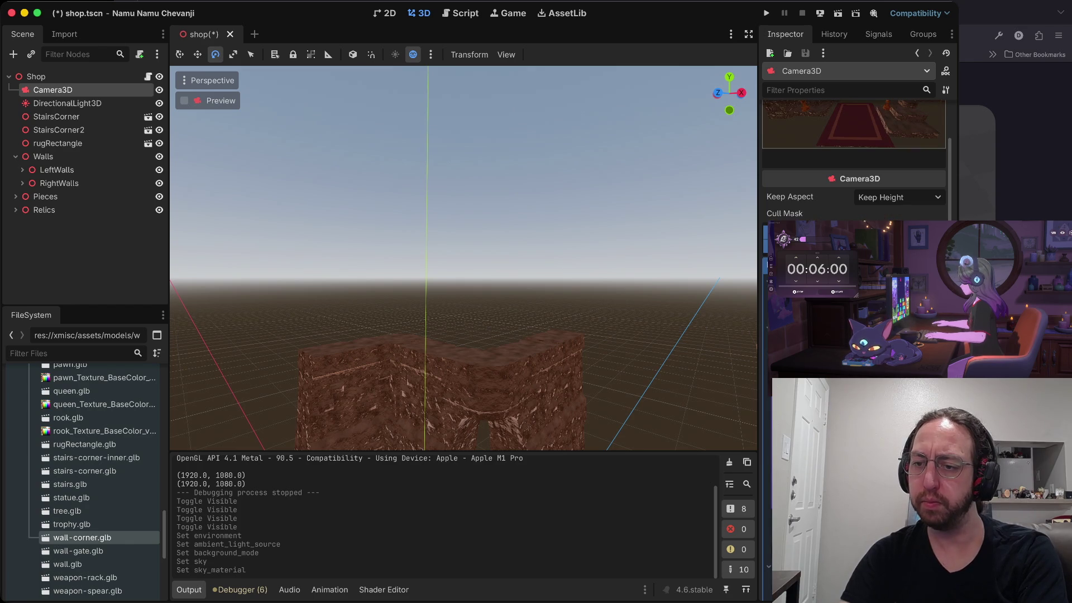
{"action": "scroll", "coordinate": [854, 162], "scroll_direction": "down", "scroll_amount": 2}
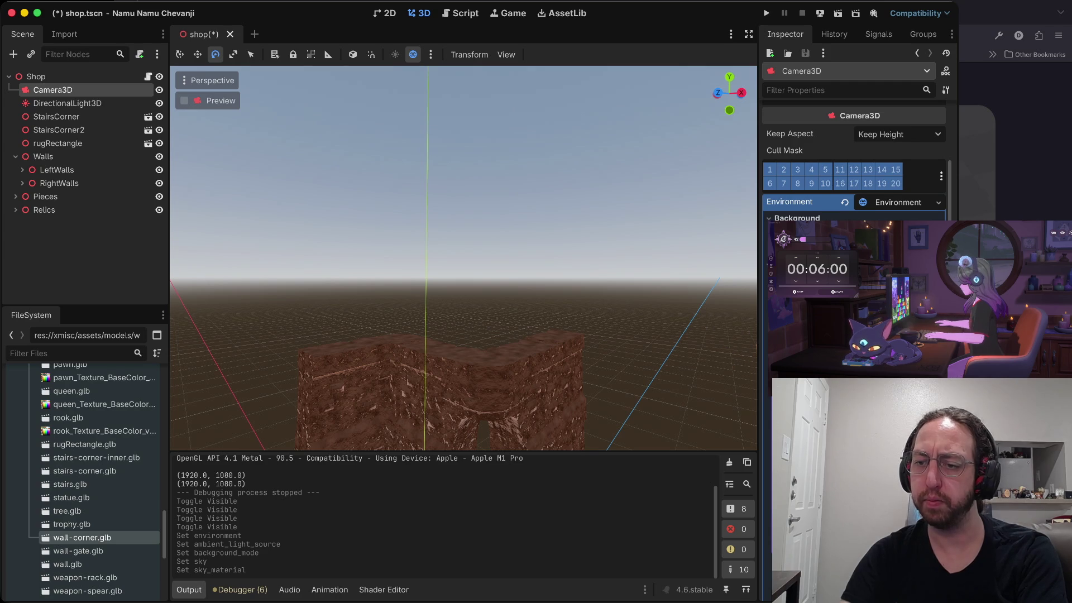
{"action": "scroll", "coordinate": [854, 167], "scroll_direction": "down", "scroll_amount": 1}
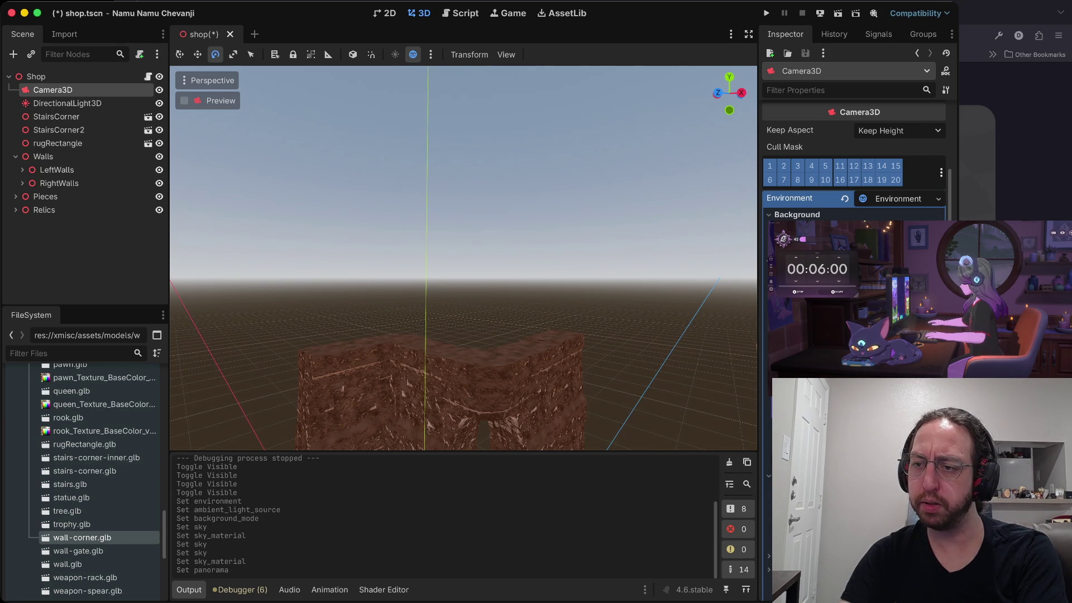
{"action": "scroll", "coordinate": [854, 168], "scroll_direction": "down", "scroll_amount": 3}
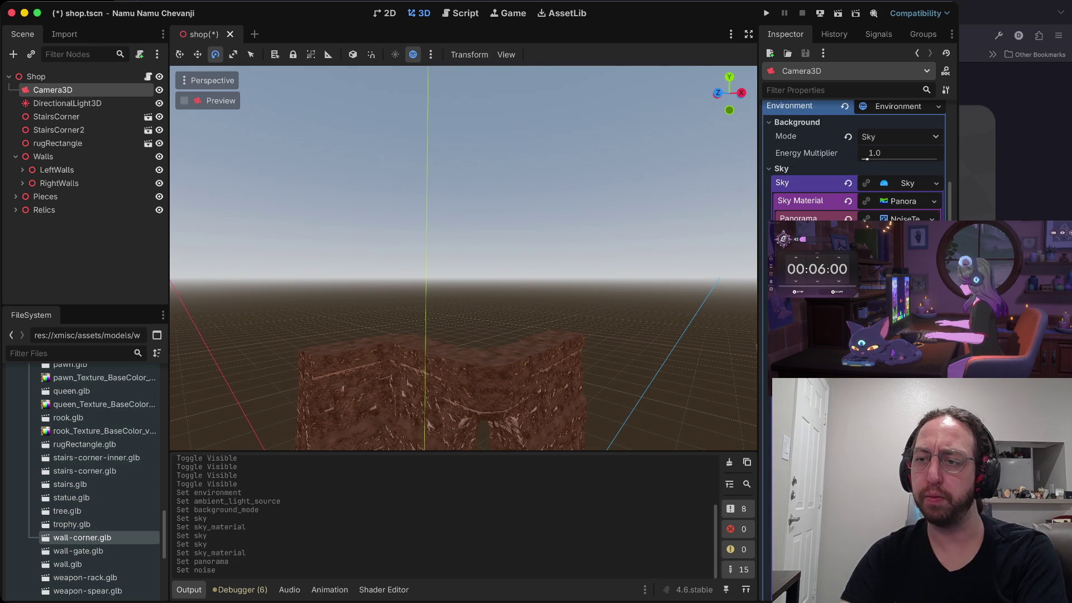
{"action": "left_click", "coordinate": [901, 215]}
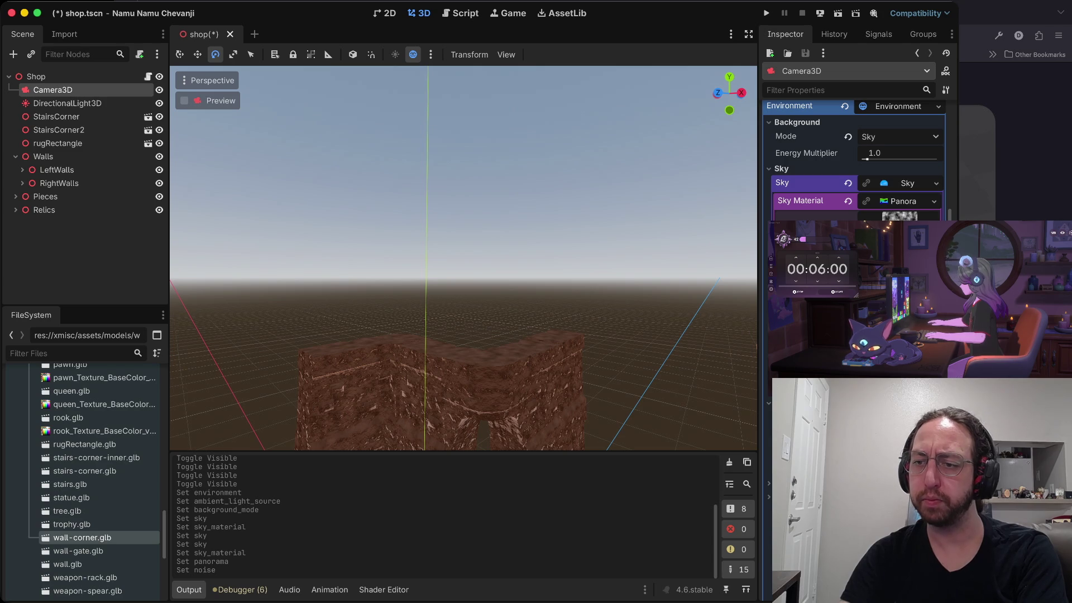
{"action": "scroll", "coordinate": [853, 162], "scroll_direction": "down", "scroll_amount": 3}
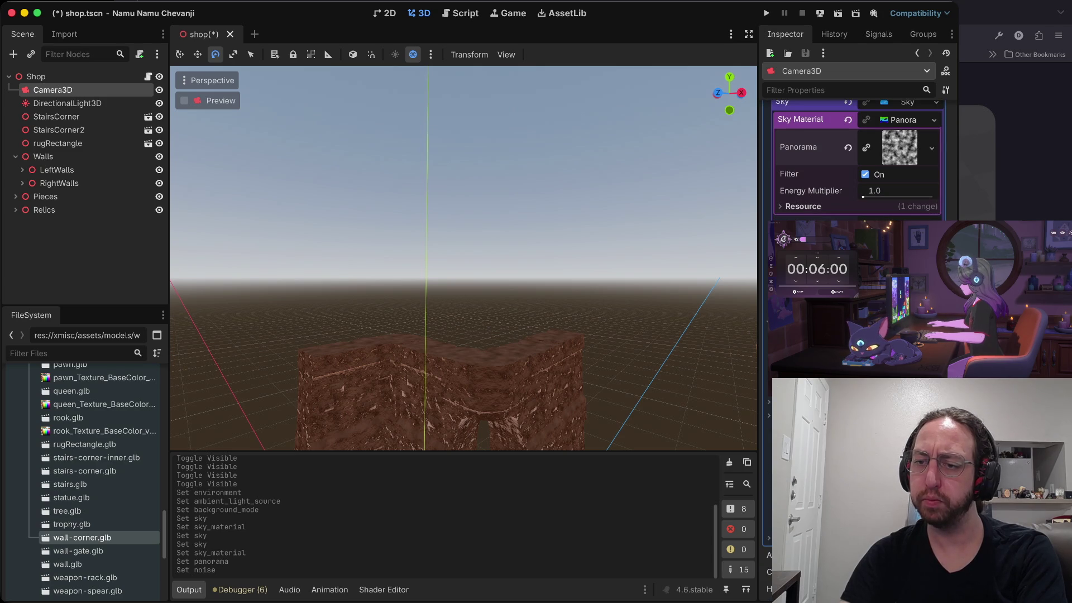
{"action": "scroll", "coordinate": [854, 162], "scroll_direction": "down", "scroll_amount": 3}
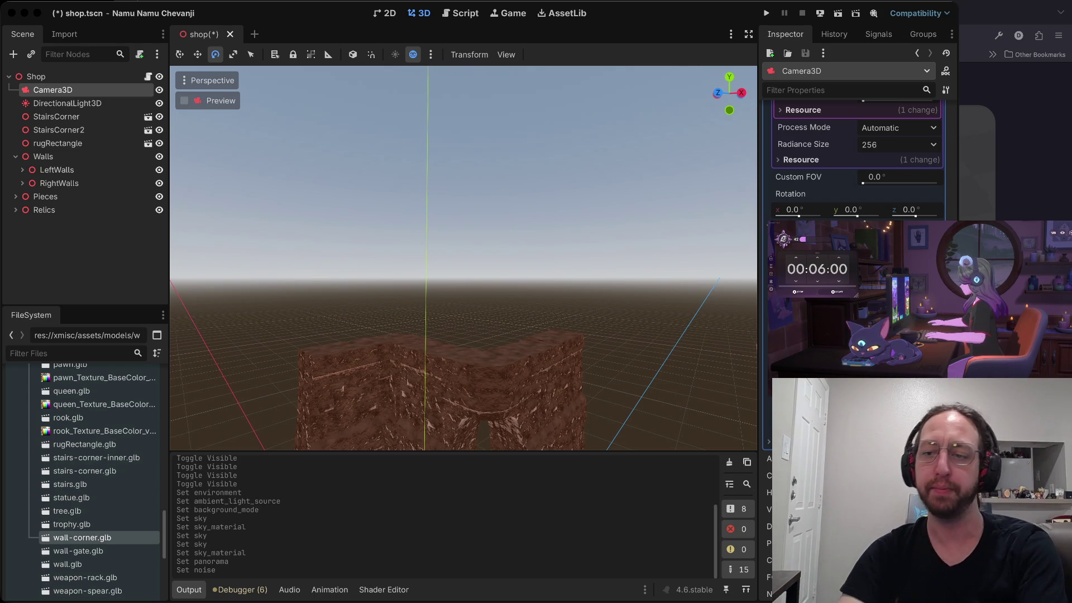
{"action": "left_click", "coordinate": [713, 523]}
{"action": "scroll", "coordinate": [853, 162], "scroll_direction": "up", "scroll_amount": 10}
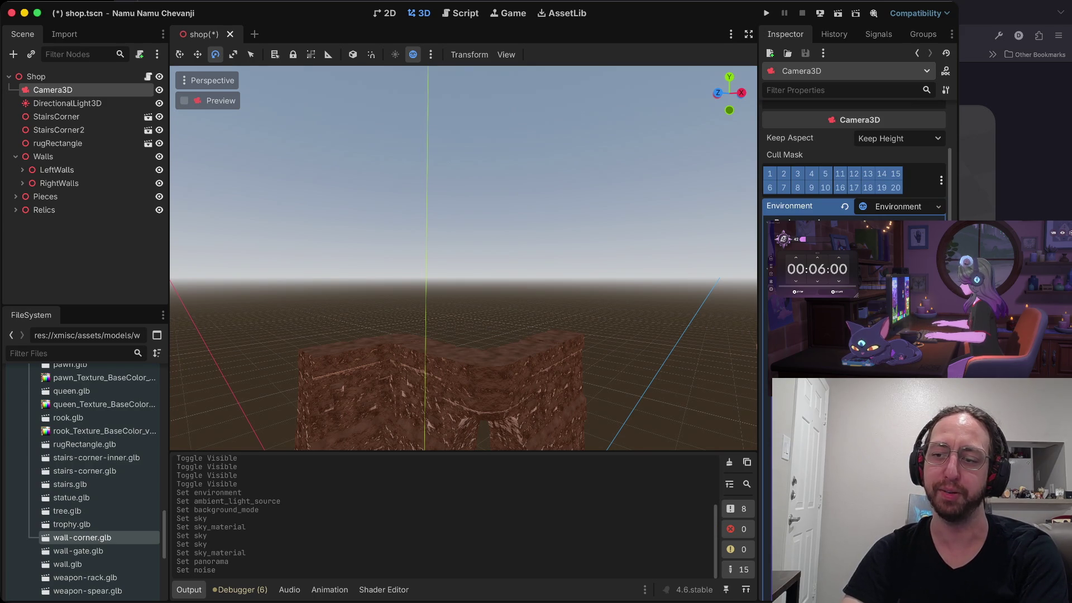
{"action": "scroll", "coordinate": [854, 168], "scroll_direction": "down", "scroll_amount": 5}
{"action": "mouse_move", "coordinate": [682, 299]}
{"action": "left_mouse_down"}
{"action": "mouse_move", "coordinate": [689, 357]}
{"action": "mouse_move", "coordinate": [682, 297]}
{"action": "left_mouse_up"}
{"action": "left_click_drag", "start_coordinate": [663, 184], "coordinate": [663, 186]}
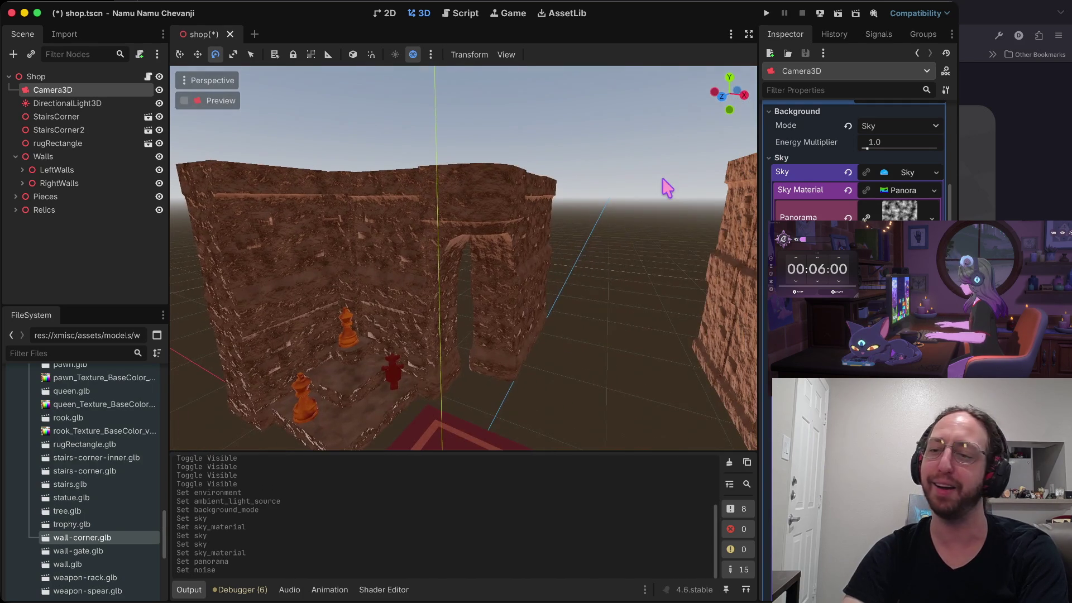
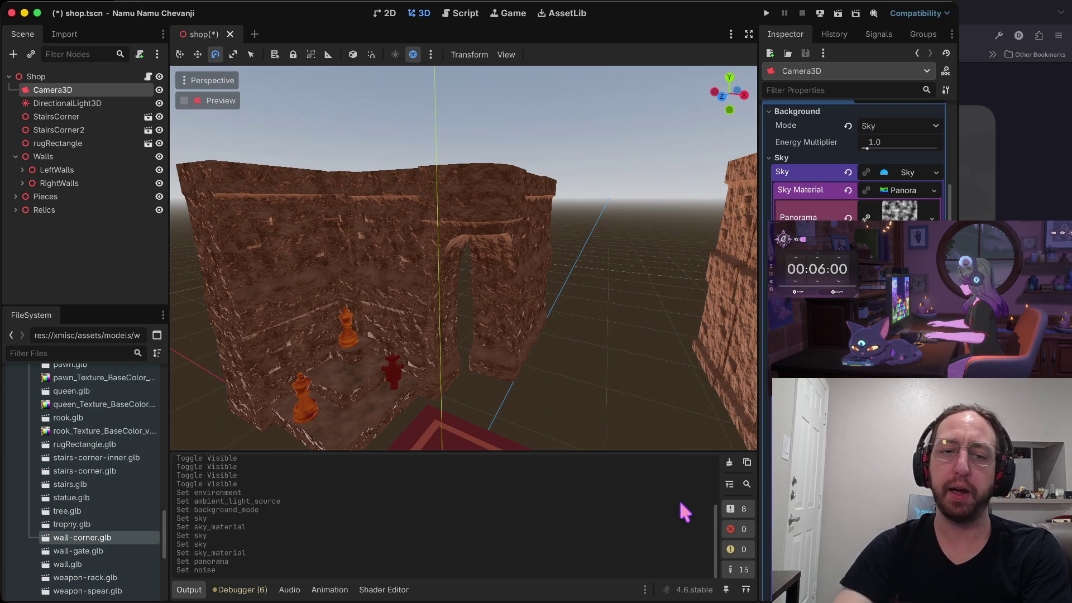
Tilt the view down onto the rug, save shop.tscn, and launch the game
{"action": "scroll", "coordinate": [89, 474], "scroll_direction": "up", "scroll_amount": 15}
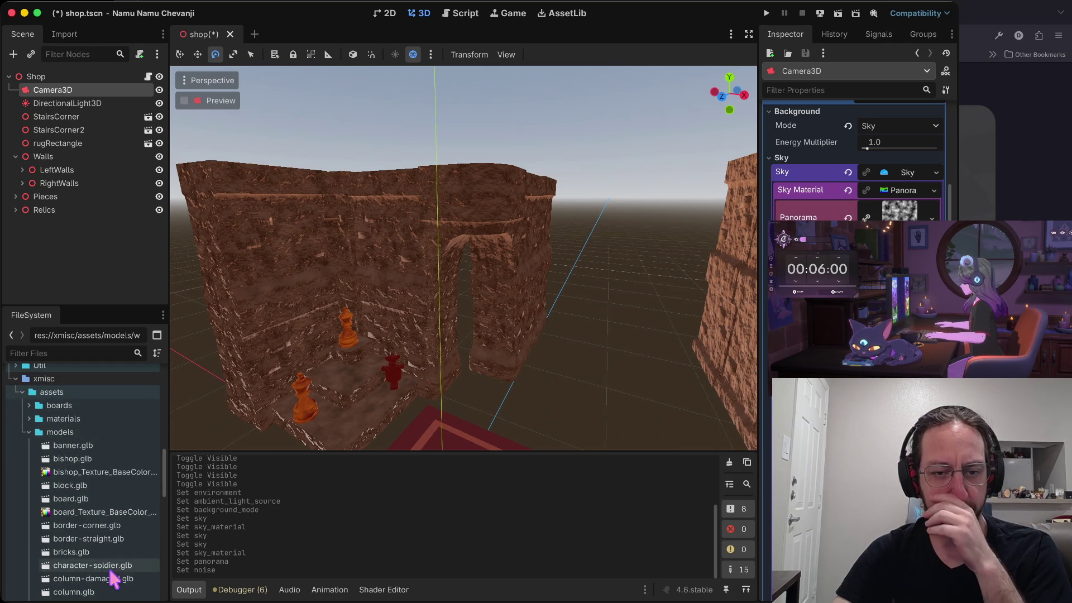
{"action": "scroll", "coordinate": [89, 446], "scroll_direction": "up", "scroll_amount": 15}
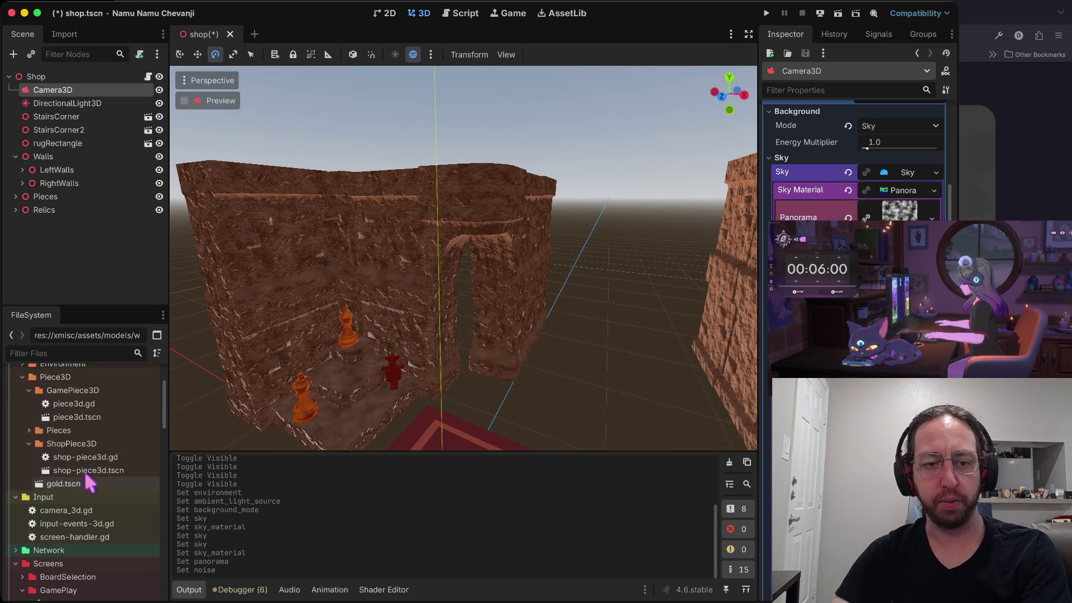
{"action": "mouse_move", "coordinate": [538, 307]}
{"action": "left_mouse_down"}
{"action": "mouse_move", "coordinate": [522, 274]}
{"action": "mouse_move", "coordinate": [538, 307]}
{"action": "mouse_move", "coordinate": [544, 257]}
{"action": "mouse_move", "coordinate": [551, 289]}
{"action": "left_mouse_up"}
{"action": "key", "text": "ctrl+s"}
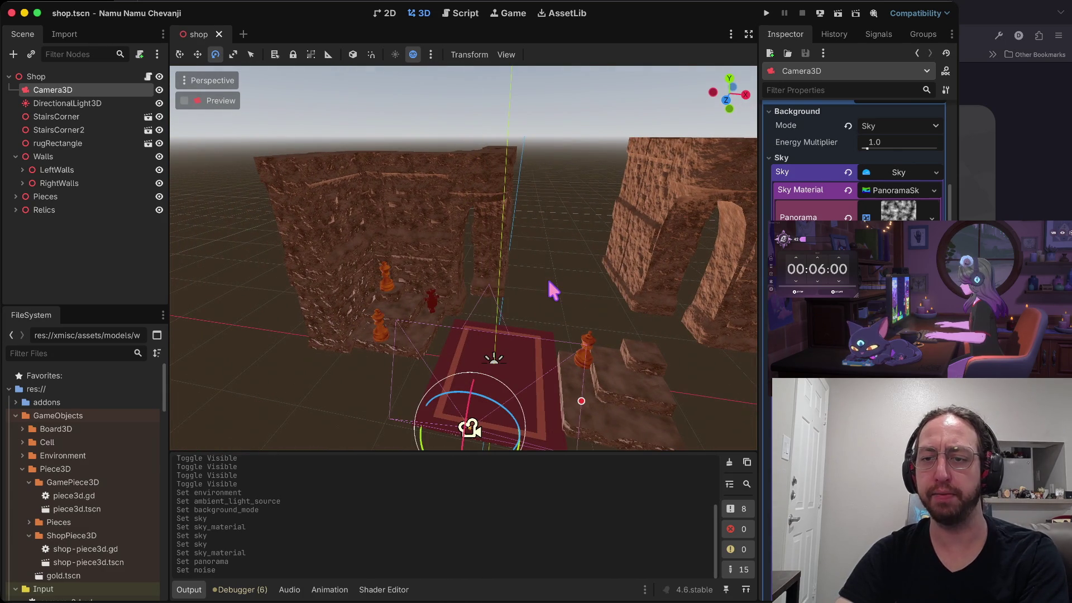
{"action": "key", "text": "F5"}
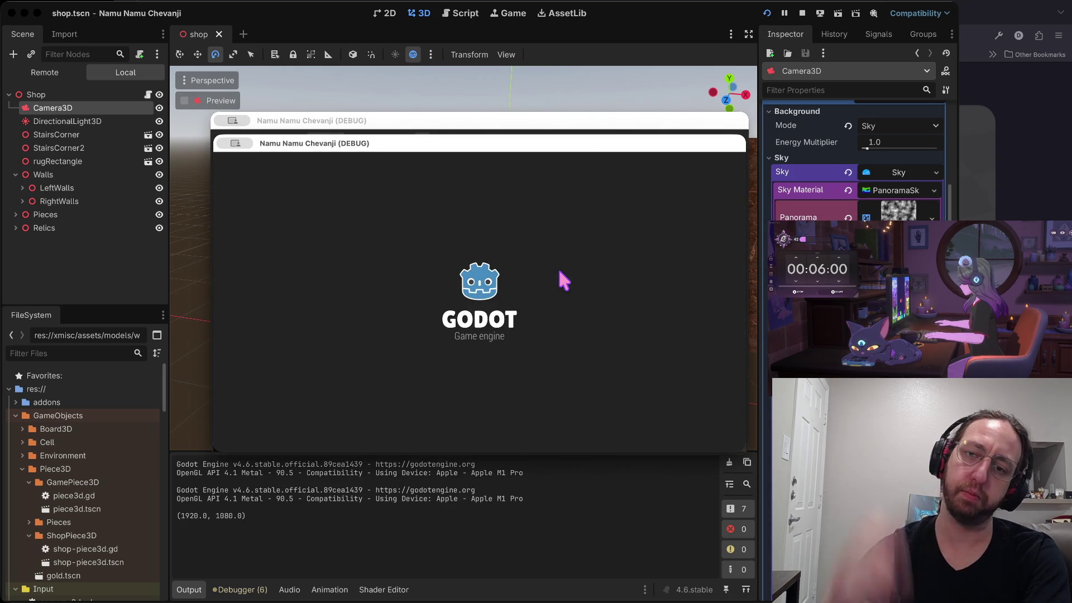
Log in with a username, press Play, and open the middle chess board
{"action": "left_click", "coordinate": [391, 414]}
{"action": "type", "text": "a"}
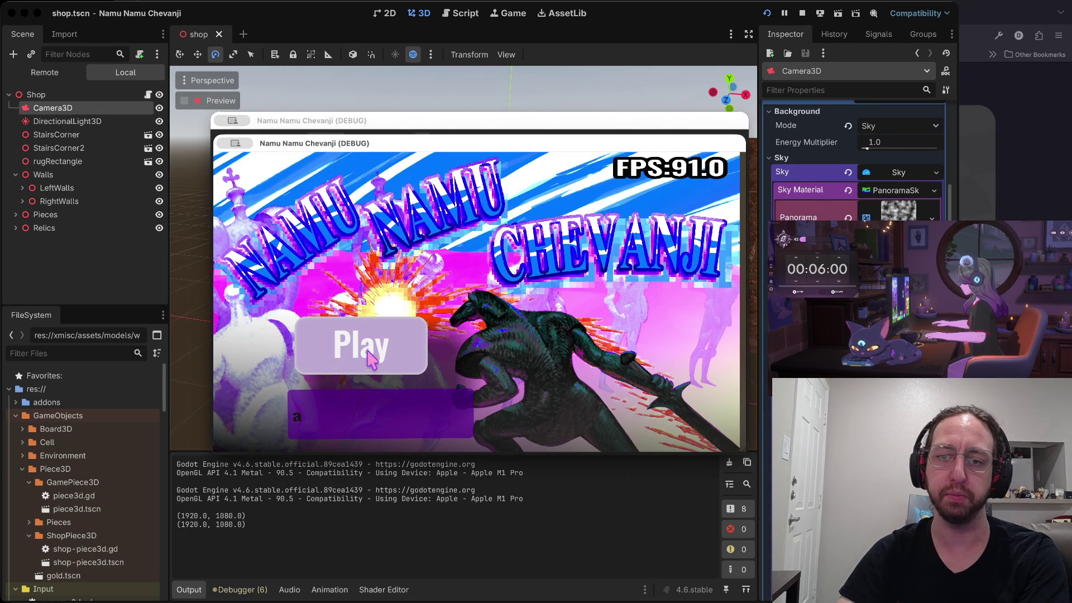
{"action": "left_click", "coordinate": [370, 362]}
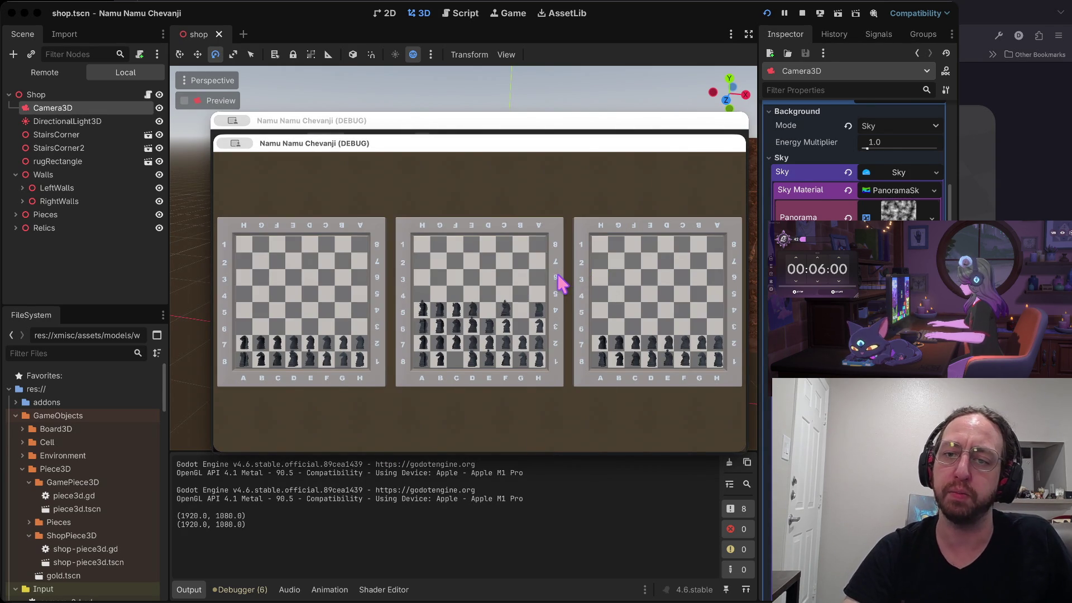
{"action": "left_click", "coordinate": [559, 284]}
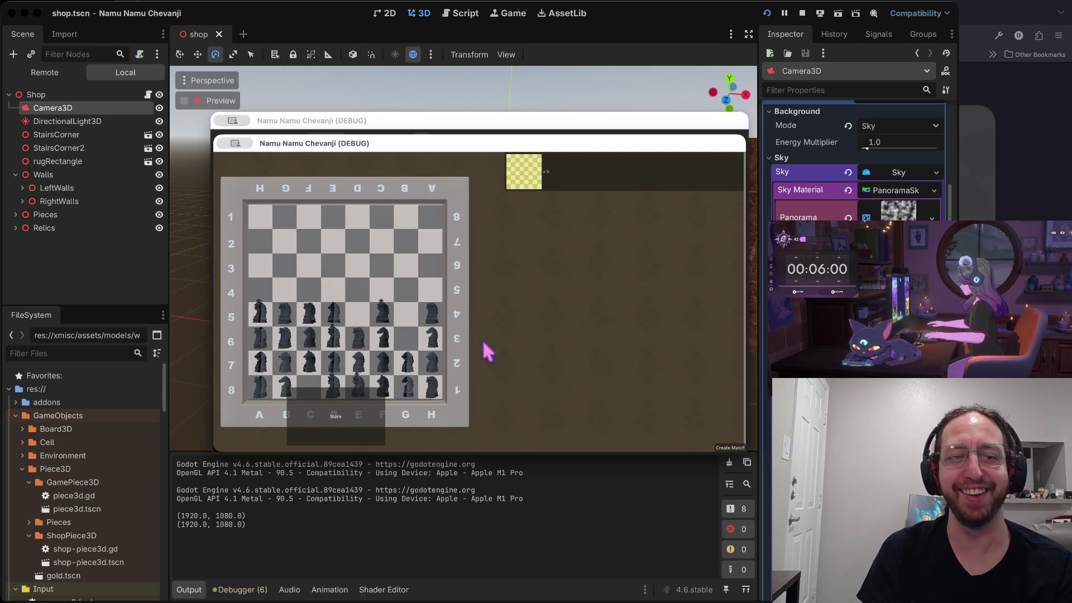
Visit the 3D shop scene, check the inventory's two-board view, return, and stop the game
{"action": "left_click", "coordinate": [316, 426]}
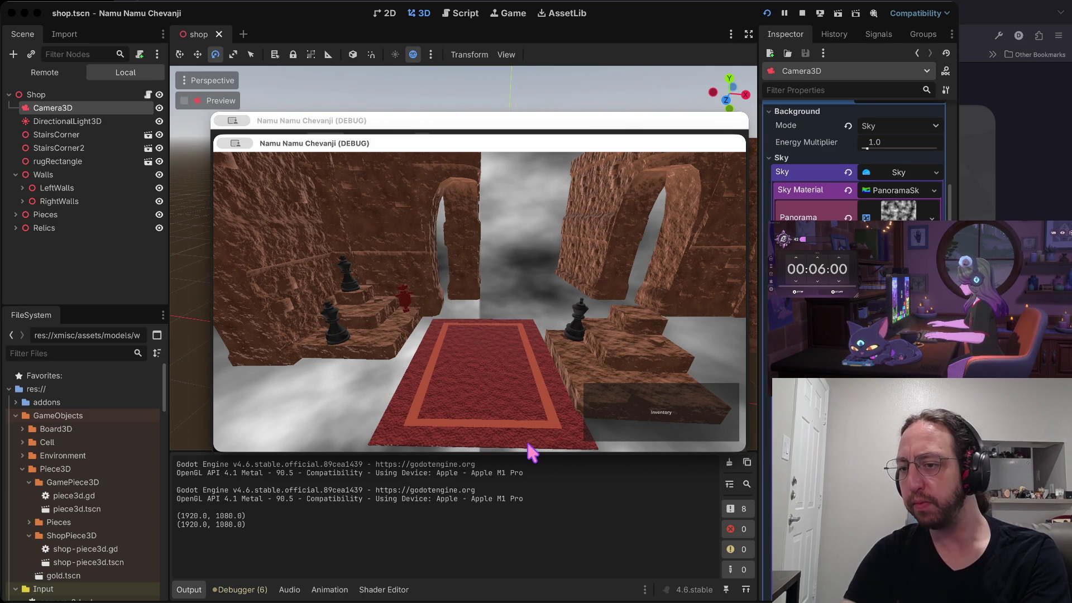
{"action": "scroll", "coordinate": [854, 167], "scroll_direction": "down", "scroll_amount": 4}
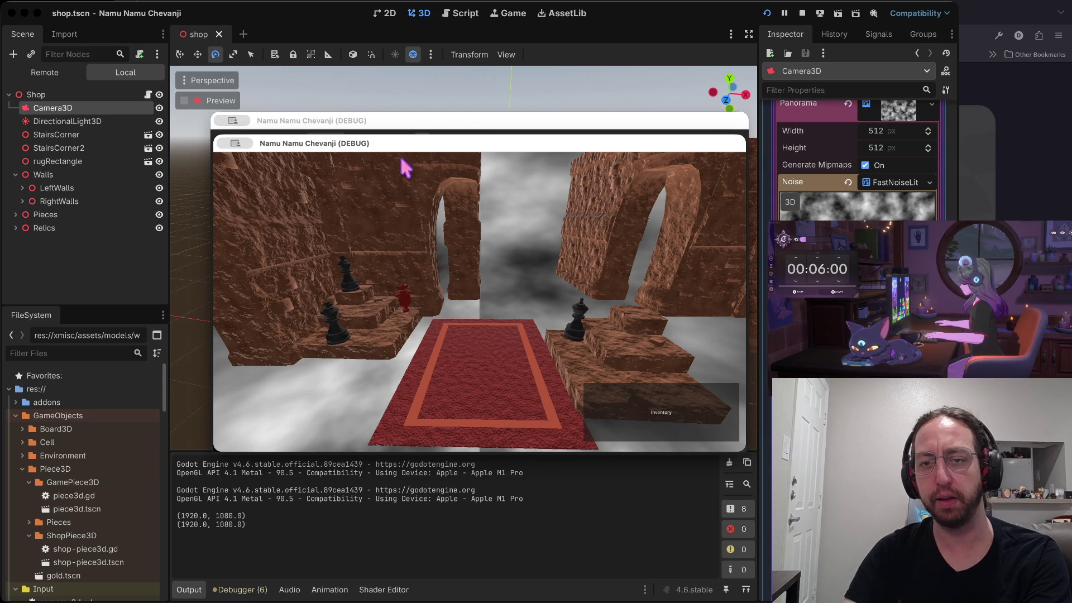
{"action": "scroll", "coordinate": [854, 168], "scroll_direction": "down", "scroll_amount": 5}
{"action": "scroll", "coordinate": [854, 168], "scroll_direction": "up", "scroll_amount": 4}
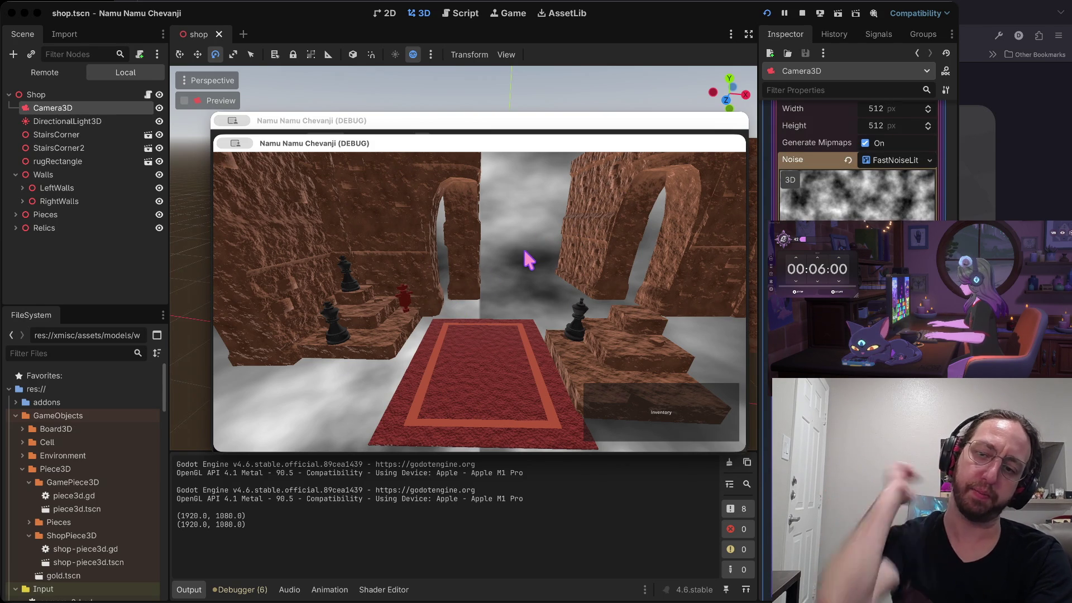
{"action": "left_click", "coordinate": [692, 416]}
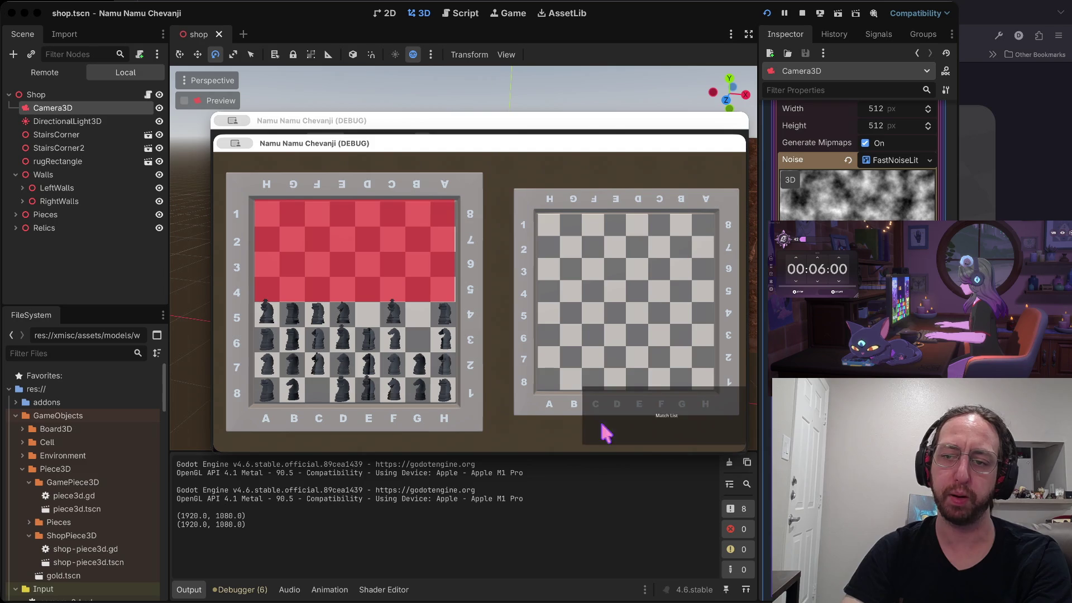
{"action": "left_click", "coordinate": [638, 429]}
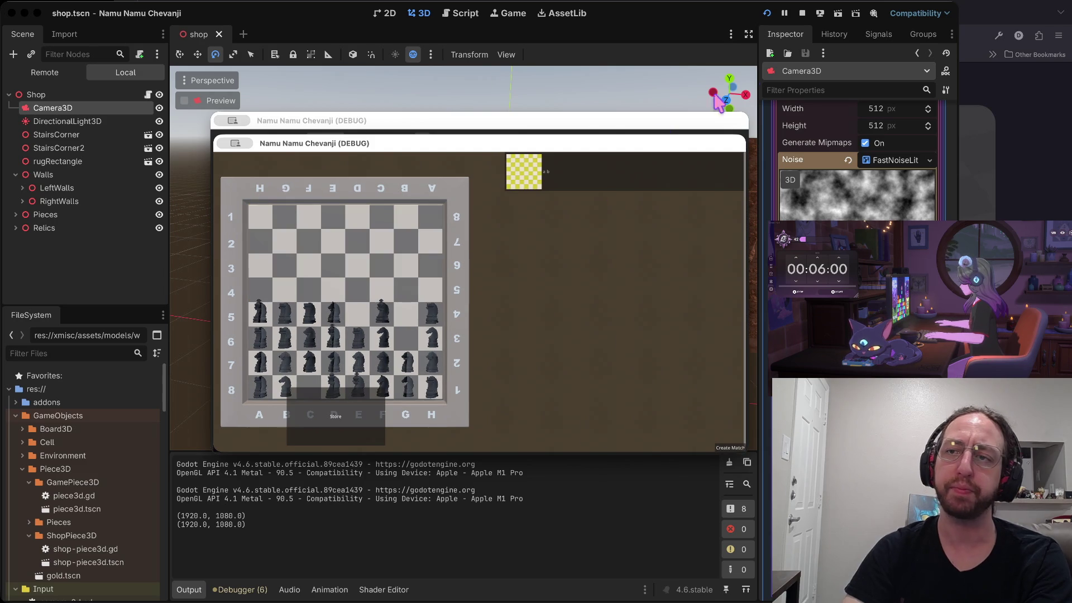
{"action": "left_click", "coordinate": [801, 13]}
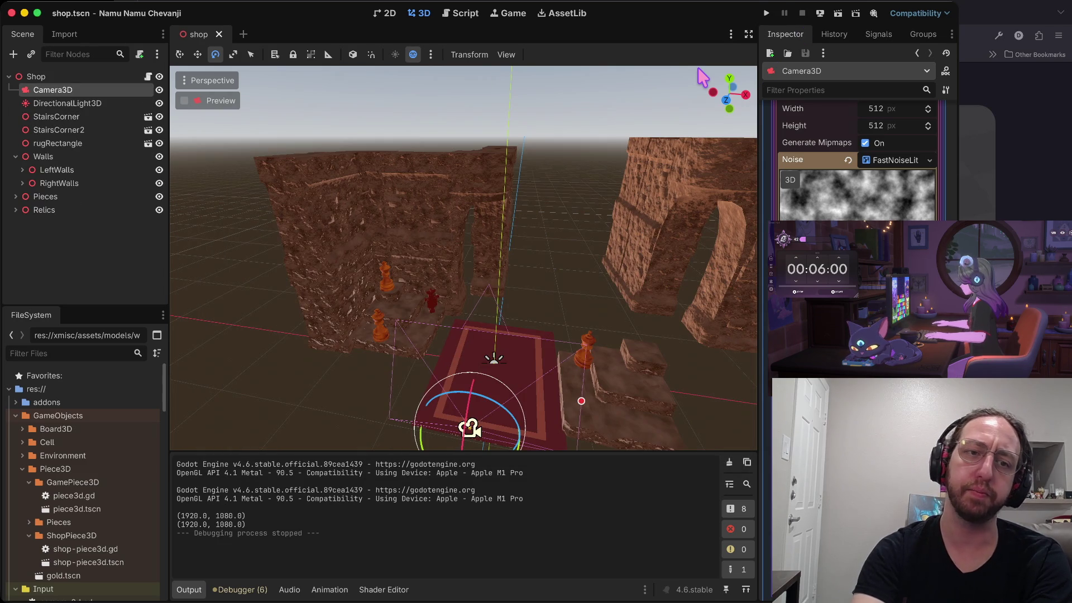
Relaunch the game, log in, join the match on the middle board, then stop and relaunch
{"action": "key", "text": "super+b"}
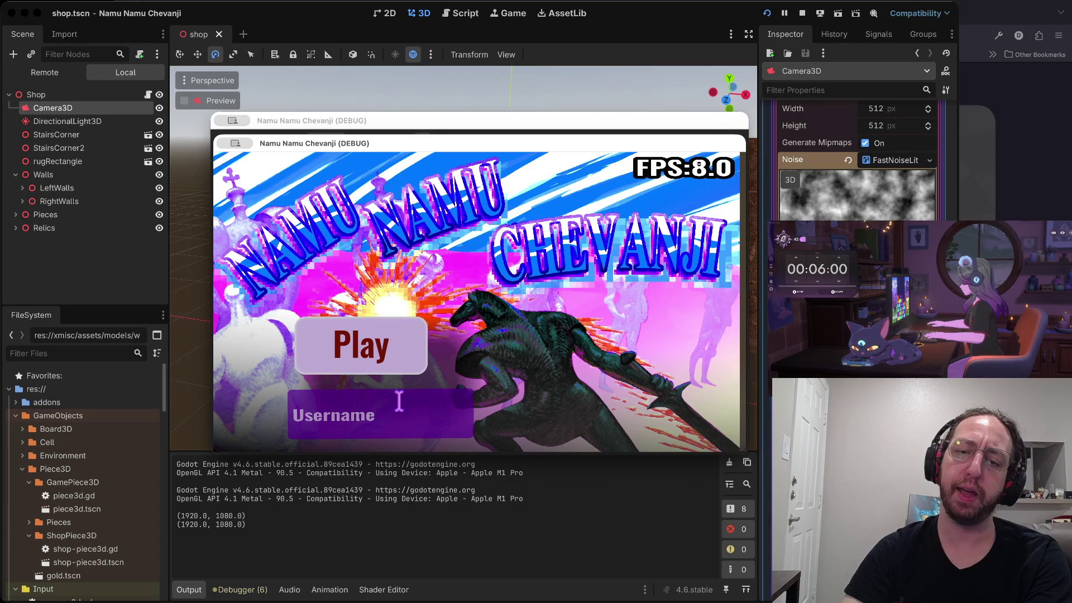
{"action": "left_click", "coordinate": [395, 414]}
{"action": "type", "text": "a"}
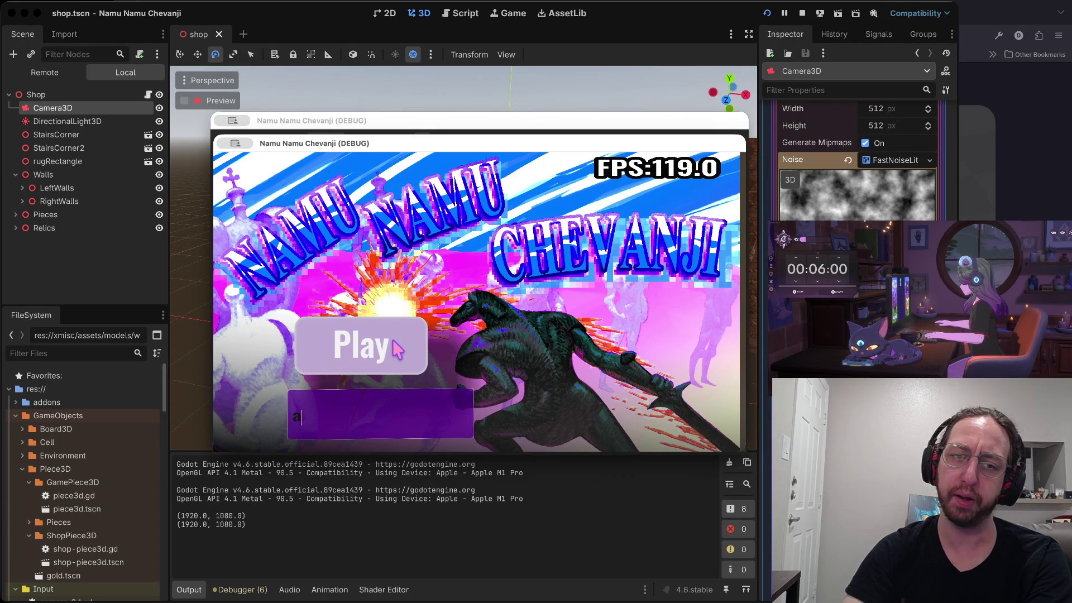
{"action": "left_click", "coordinate": [397, 348]}
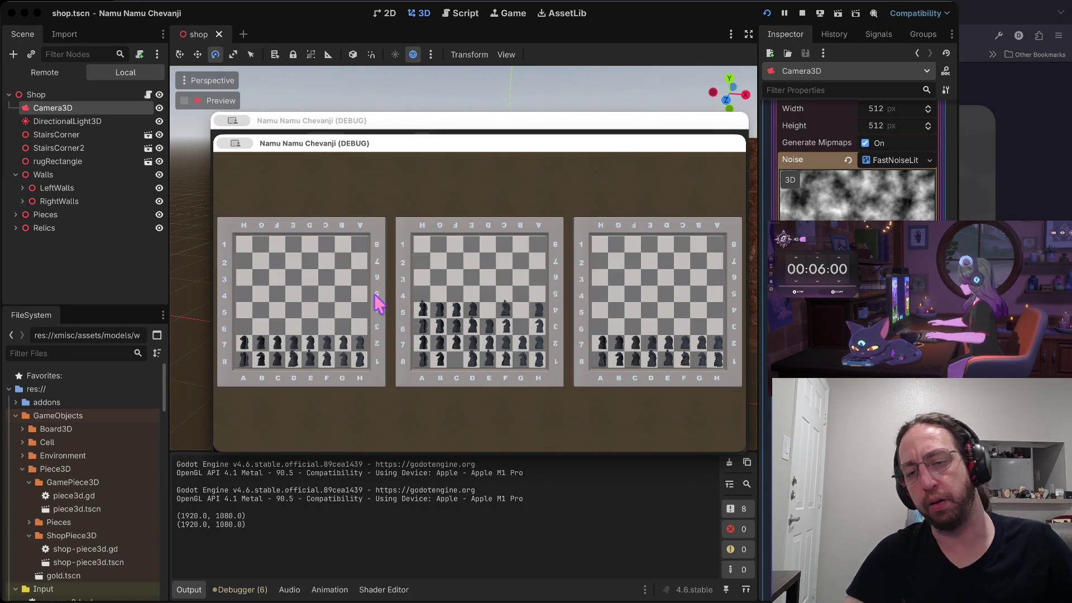
{"action": "left_click", "coordinate": [404, 287]}
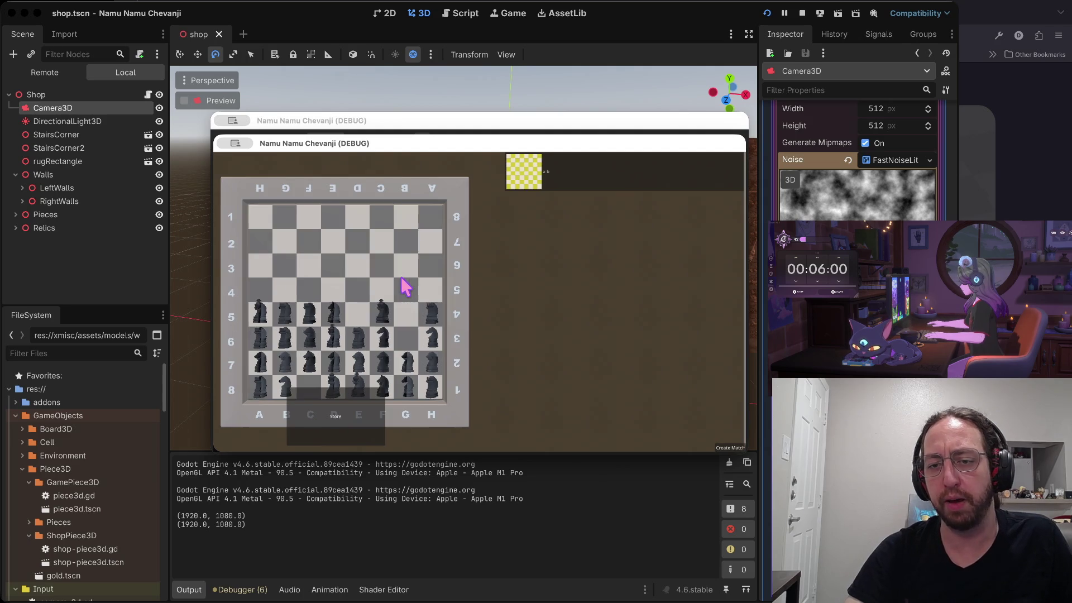
{"action": "left_click", "coordinate": [573, 163]}
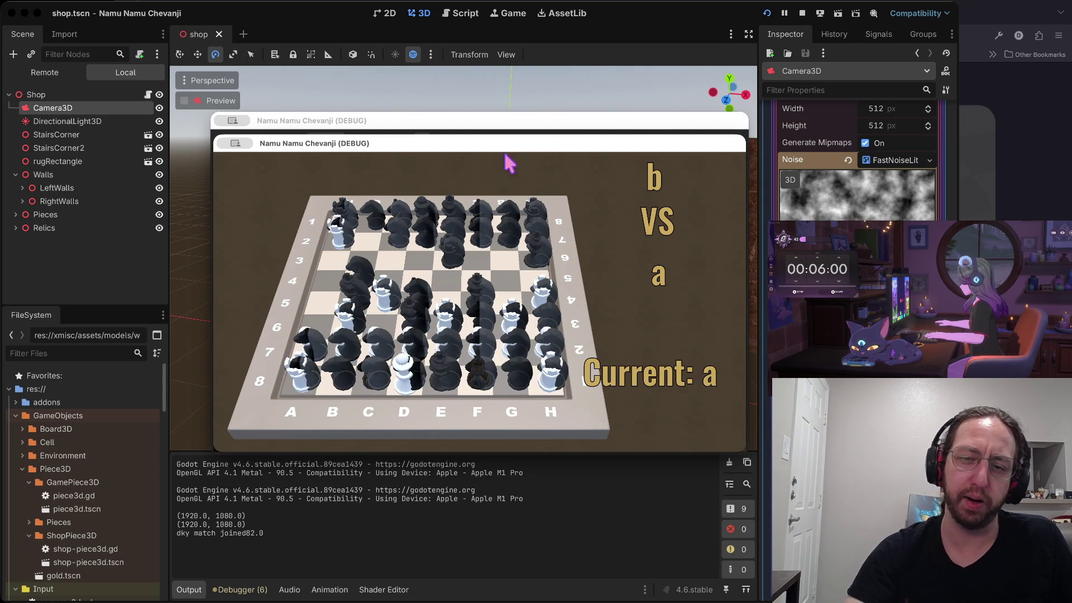
{"action": "left_click", "coordinate": [803, 13]}
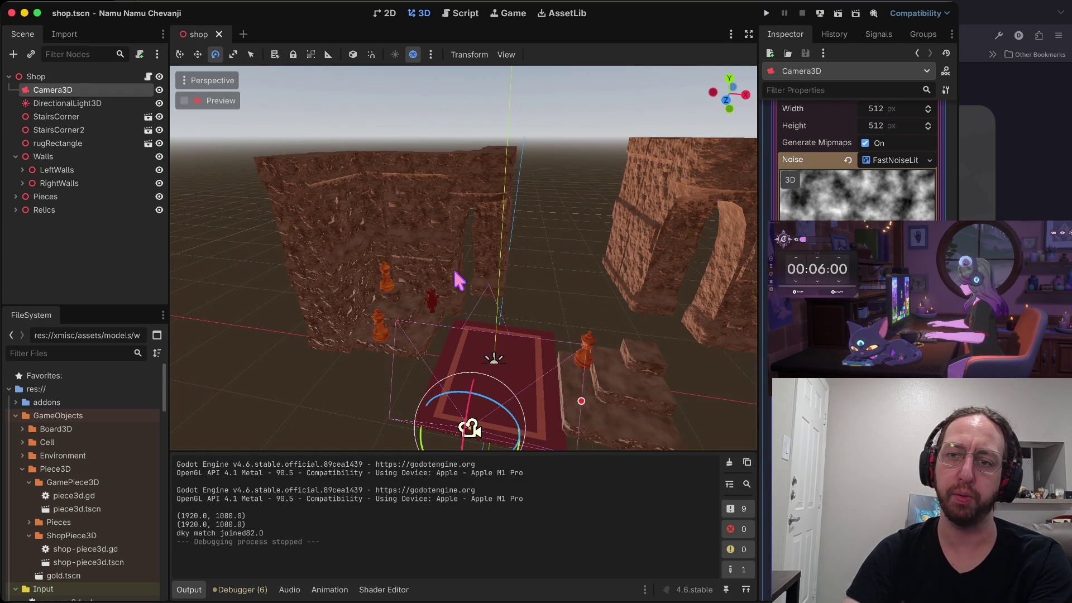
{"action": "key", "text": "super+b"}
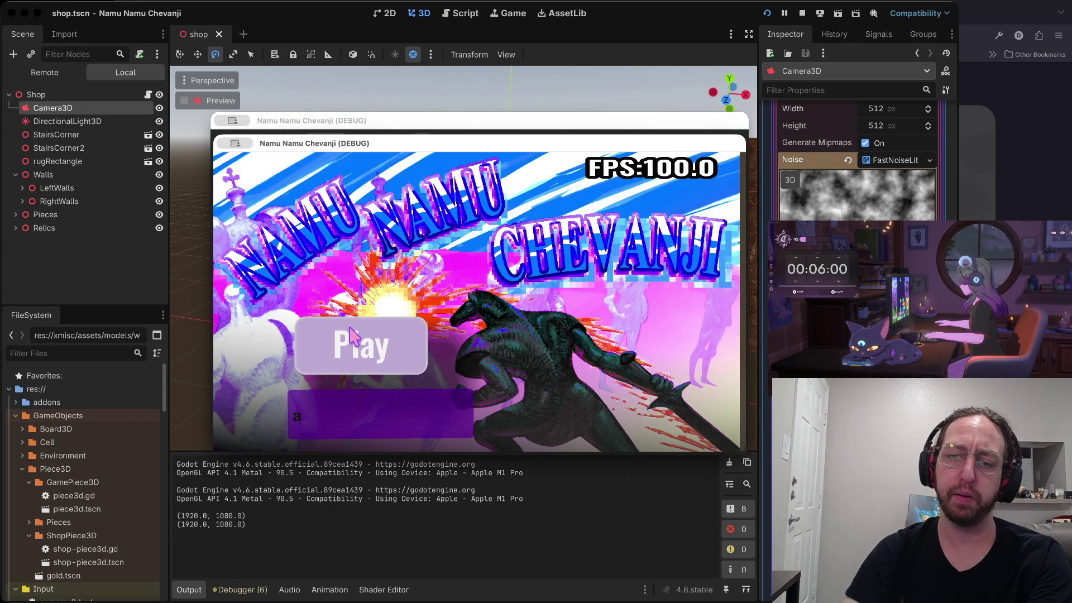
Visit the shop, open the inventory boards, and move pieces E7 to D5, onto E5, E8 to C5
{"action": "left_click", "coordinate": [347, 339]}
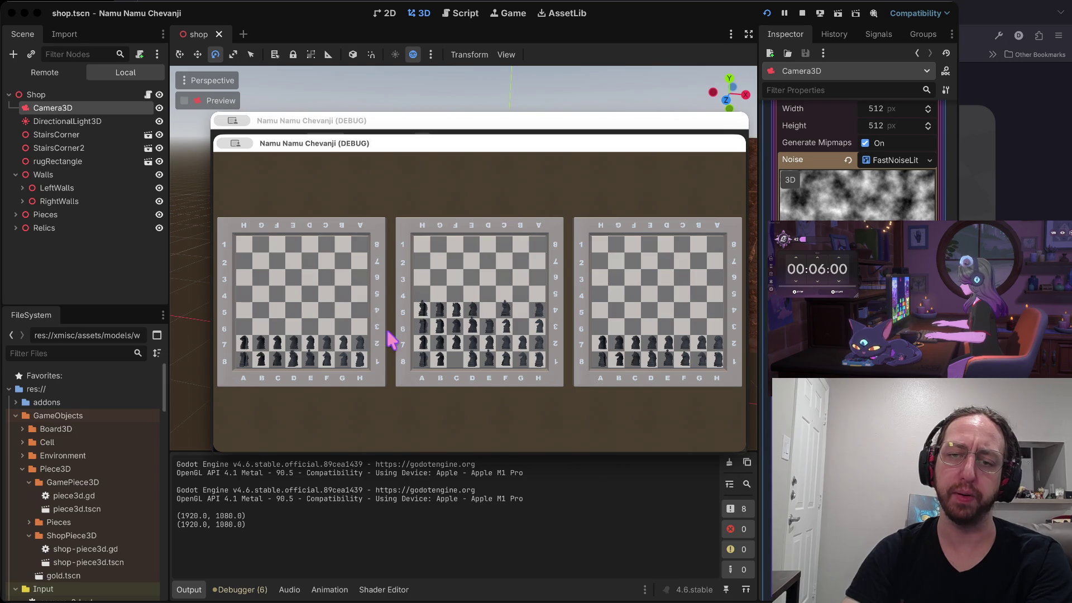
{"action": "left_click", "coordinate": [353, 428]}
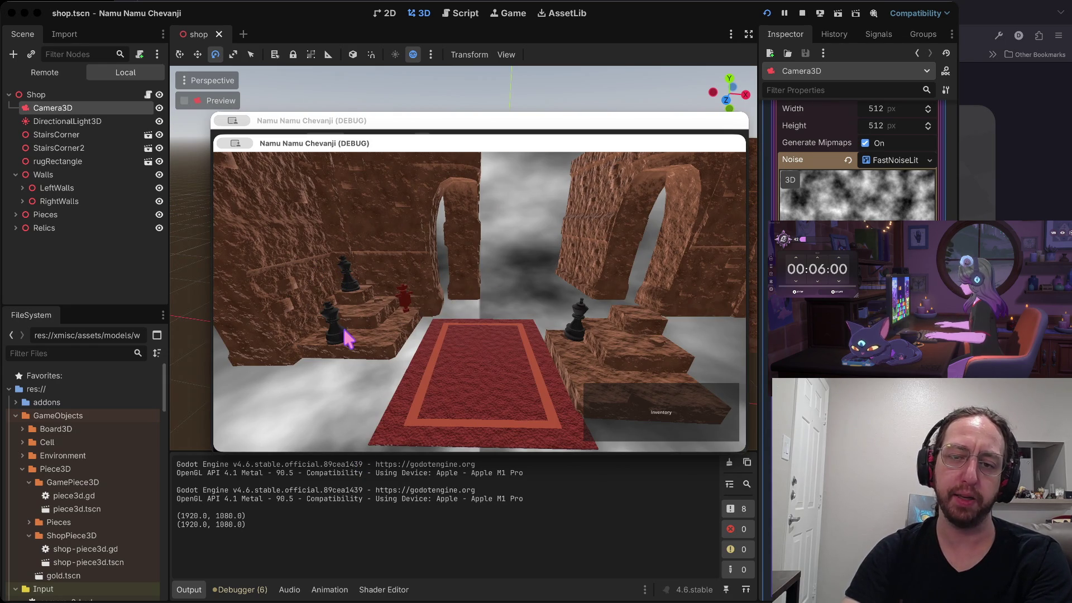
{"action": "left_click", "coordinate": [696, 417]}
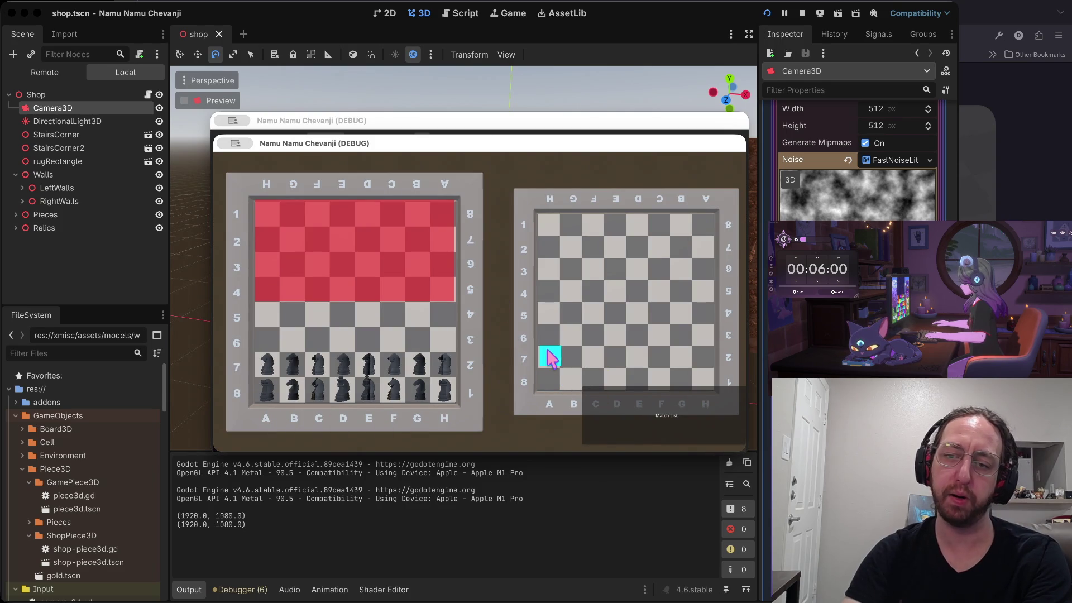
{"action": "left_click", "coordinate": [365, 363]}
{"action": "left_click", "coordinate": [343, 315]}
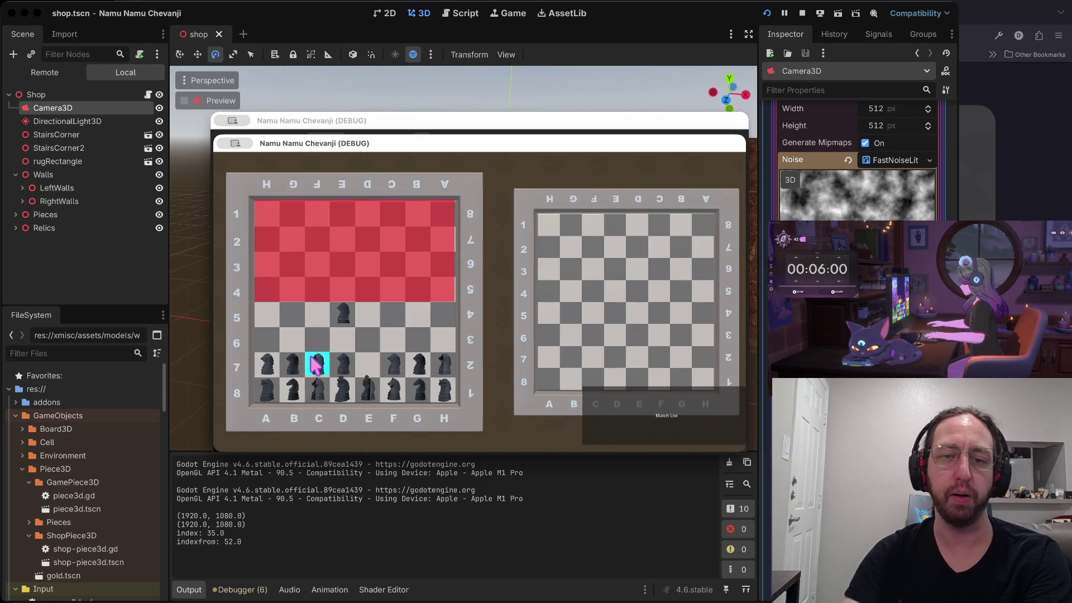
{"action": "left_click", "coordinate": [372, 324]}
{"action": "left_click", "coordinate": [367, 391]}
{"action": "left_click", "coordinate": [316, 321]}
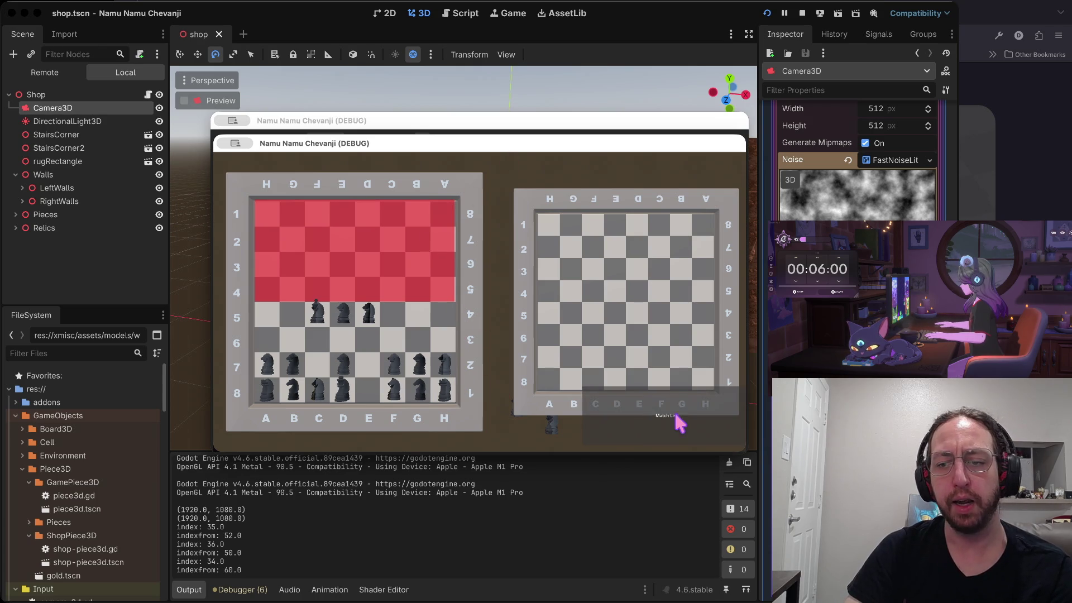
Open the b versus a match from the match list, then stop the game
{"action": "left_click", "coordinate": [631, 419]}
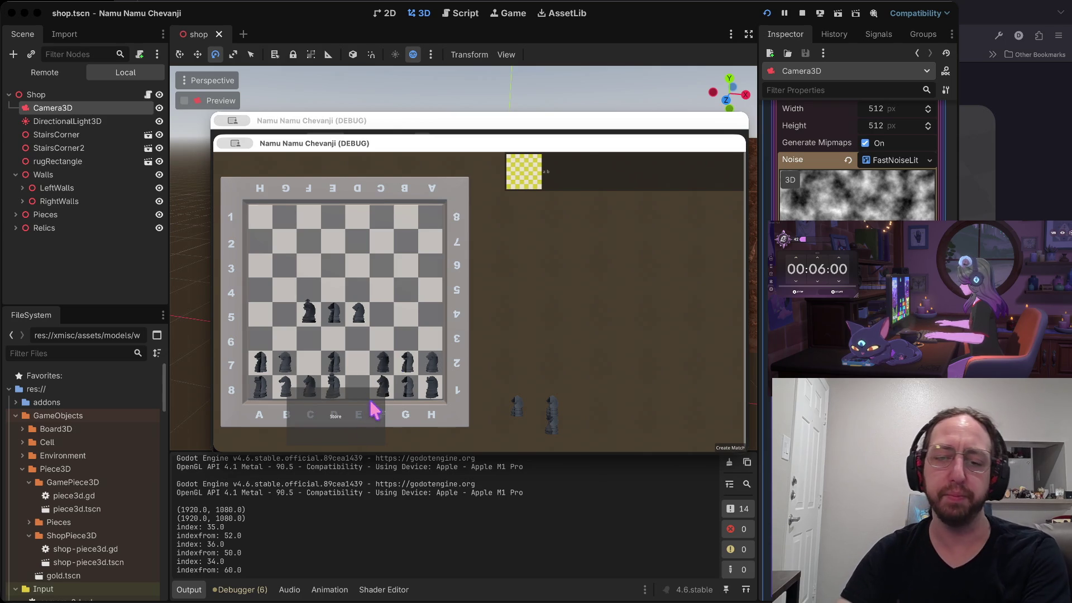
{"action": "left_click", "coordinate": [593, 184]}
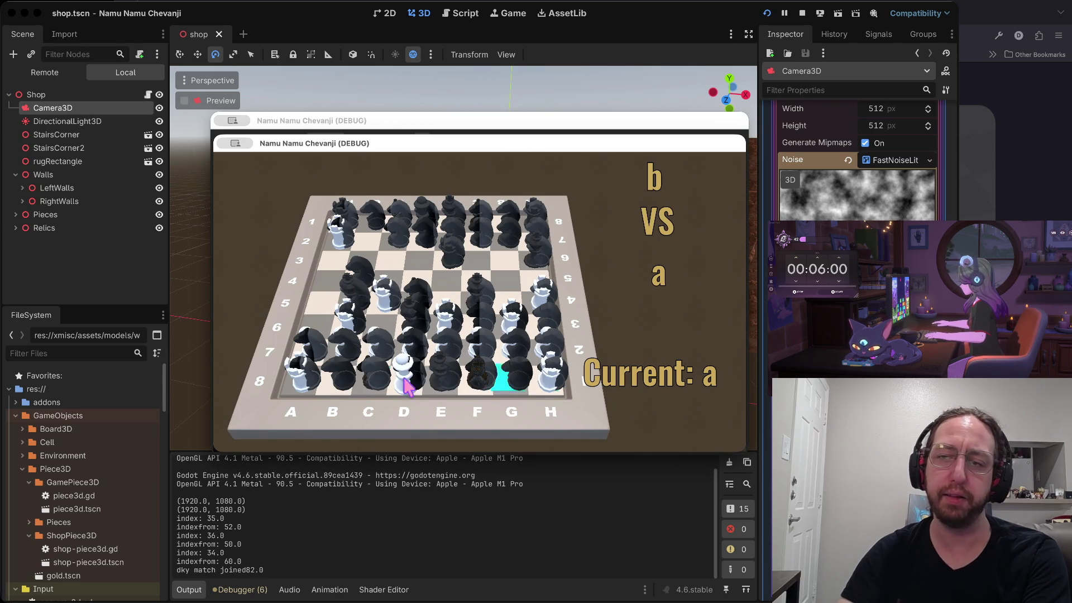
{"action": "left_click", "coordinate": [804, 14]}
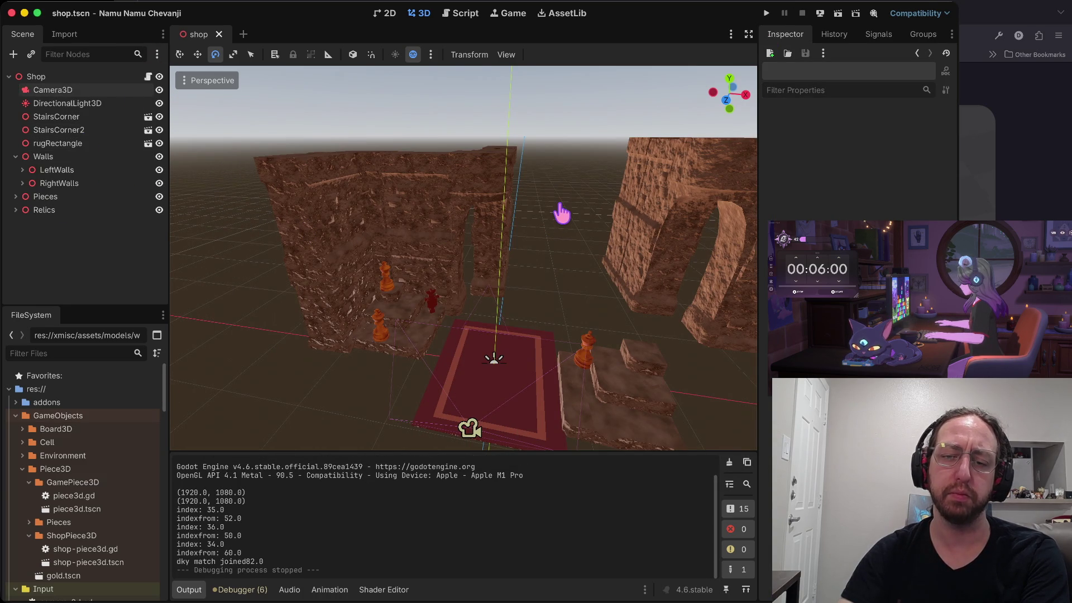
{"action": "key", "text": "super+Tab"}
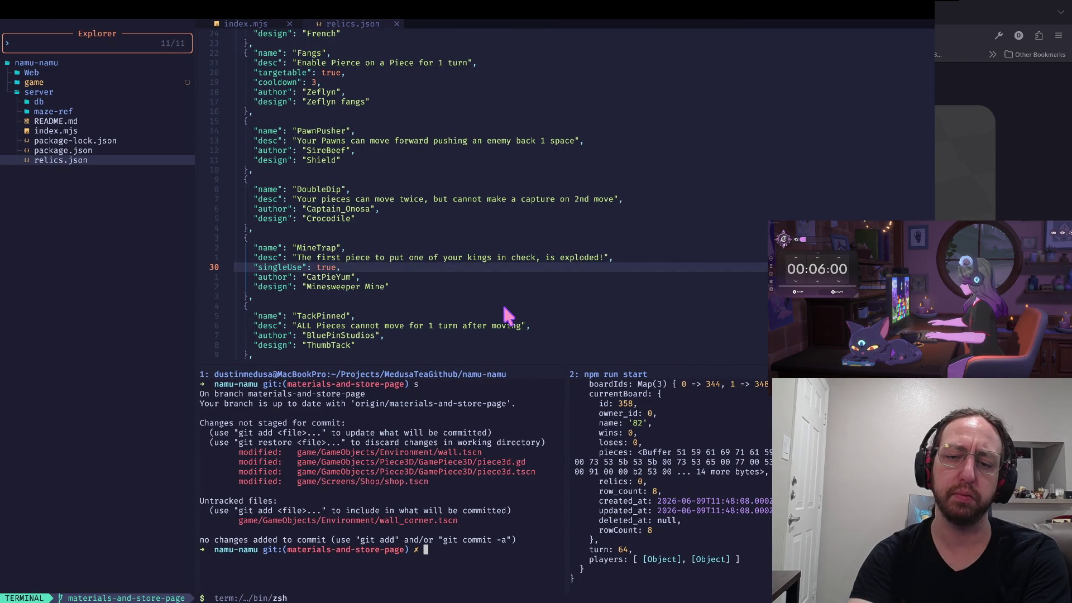
Run the 'd' git diff alias, page through the uncommitted changes, quit, and return to Godot
{"action": "type", "text": "d"}
{"action": "key", "text": "Return"}
{"action": "key", "text": "Down"}
{"action": "key", "text": "Down"}
{"action": "key", "text": "Down"}
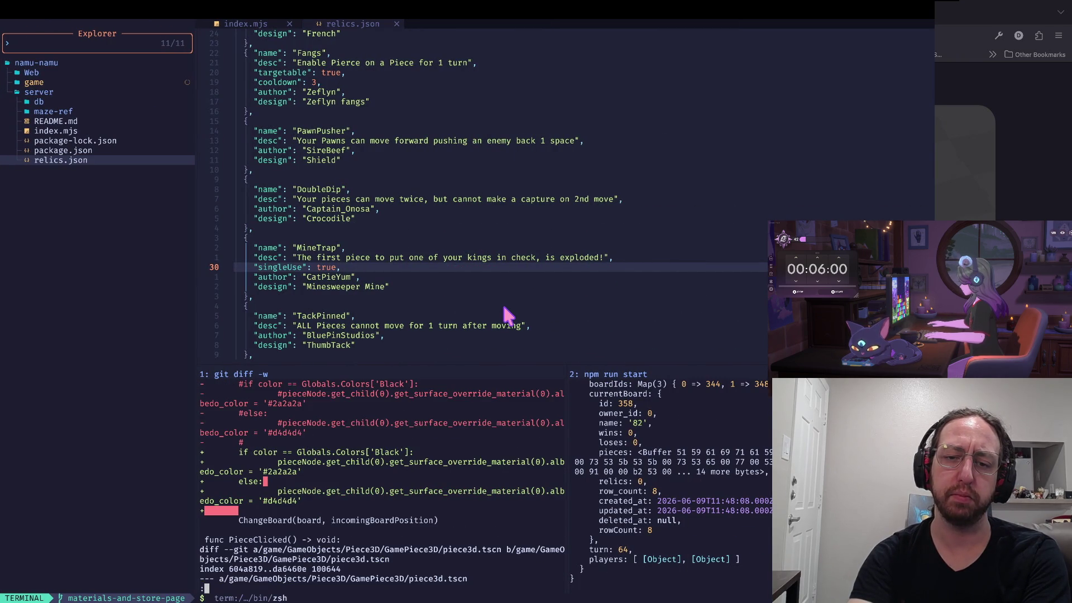
{"action": "key", "text": "Down"}
{"action": "key", "text": "Down"}
{"action": "key", "text": "Down"}
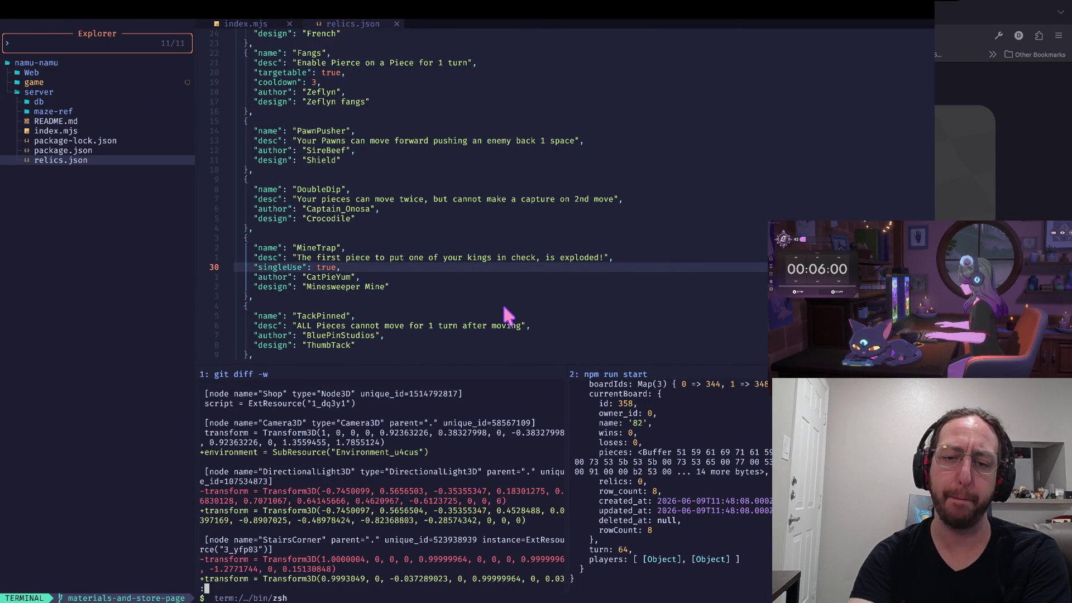
{"action": "key", "text": "q"}
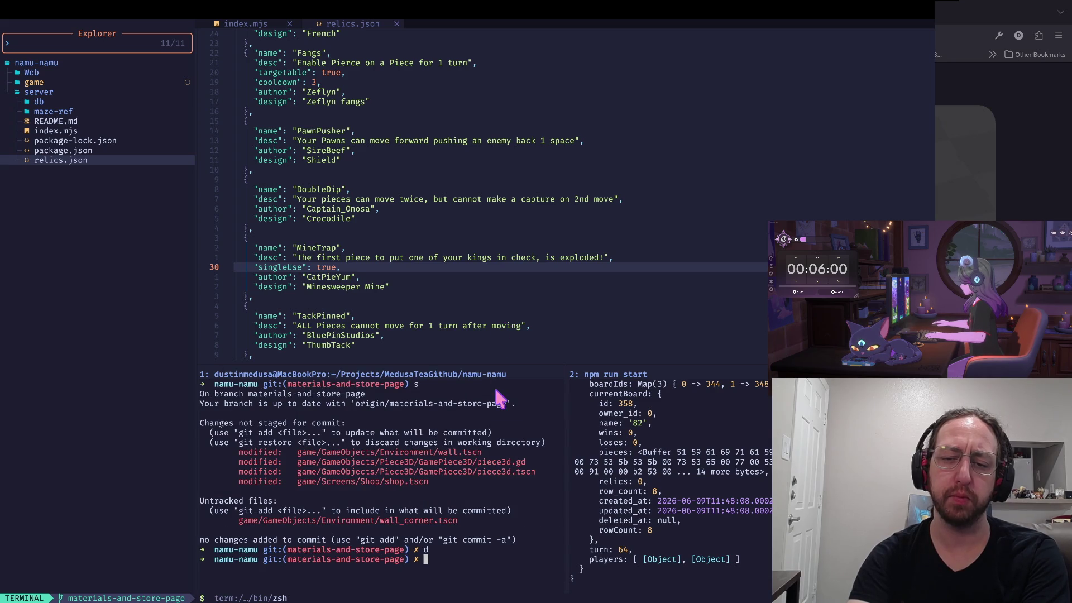
{"action": "key", "text": "super+Tab"}
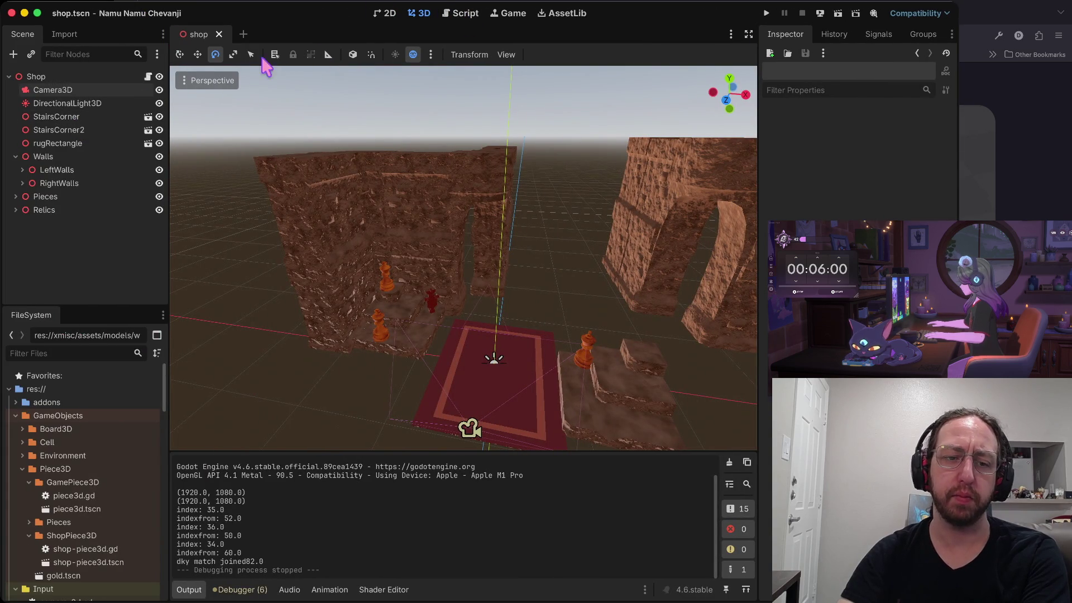
Open piece3d.tscn and hide its Knight model
{"action": "scroll", "coordinate": [65, 435], "scroll_direction": "down", "scroll_amount": 5}
{"action": "double_click", "coordinate": [73, 413]}
{"action": "left_click", "coordinate": [159, 117]}
Run the game, open a board, then restart, log in again, and open the middle board
{"action": "key", "text": "super+b"}
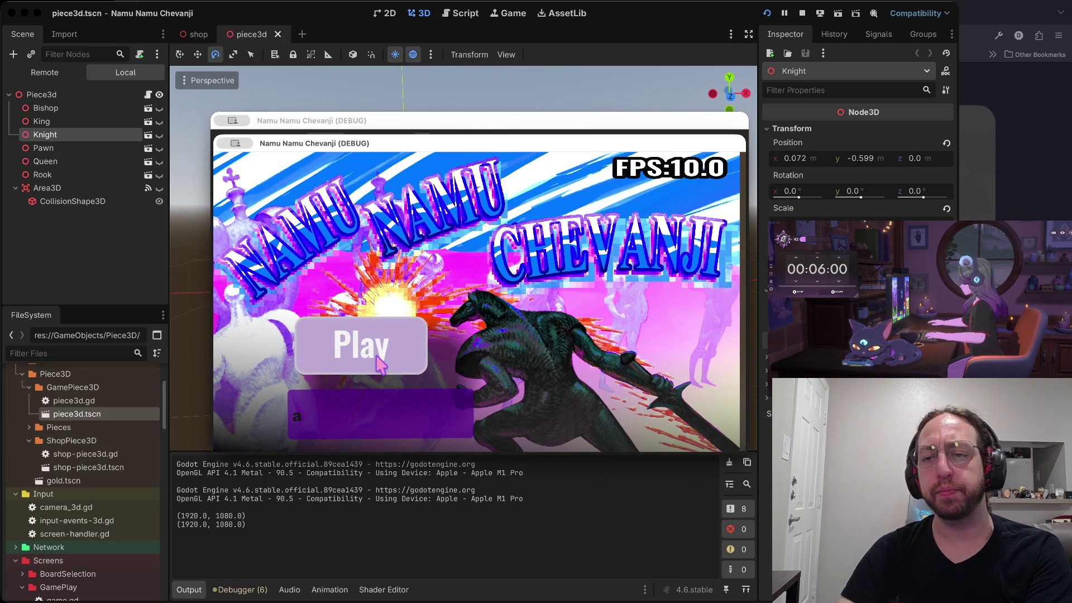
{"action": "left_click", "coordinate": [379, 366]}
{"action": "left_click", "coordinate": [551, 276]}
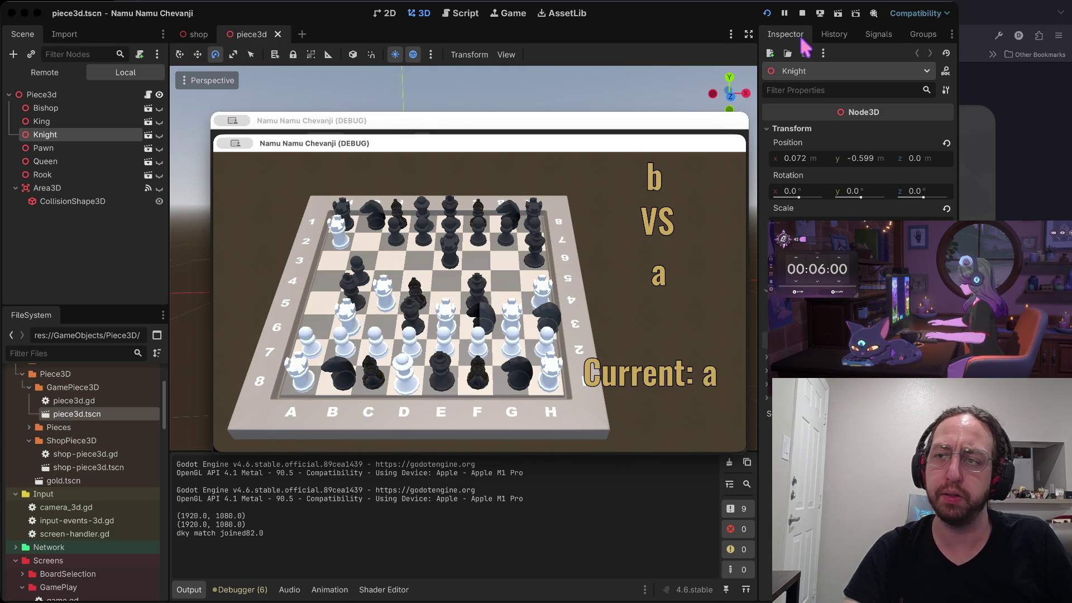
{"action": "left_click", "coordinate": [802, 14]}
{"action": "left_click", "coordinate": [766, 13]}
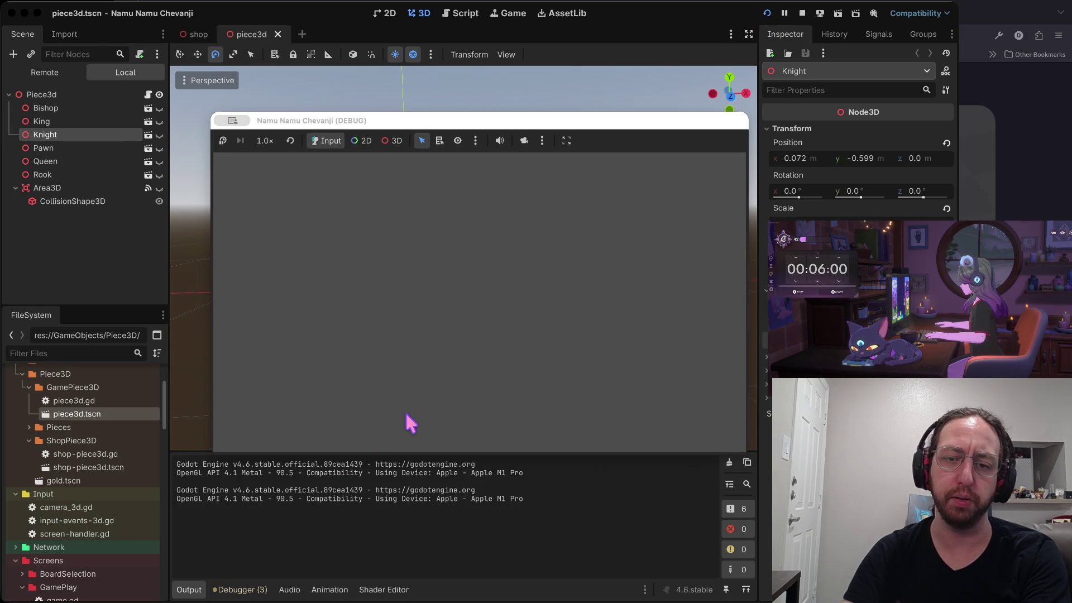
{"action": "type", "text": "a"}
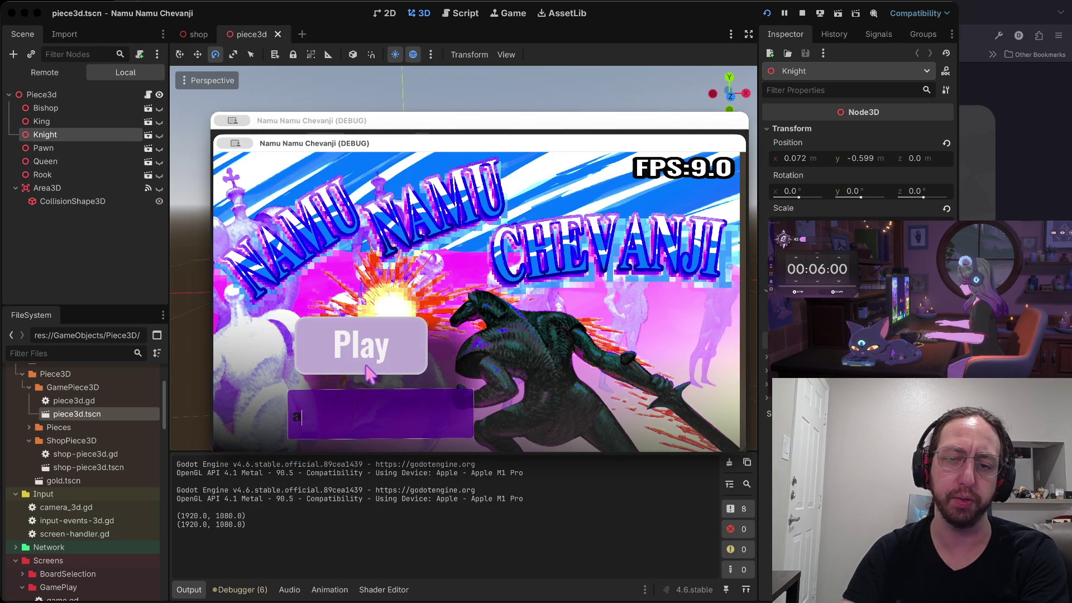
{"action": "left_click", "coordinate": [412, 332]}
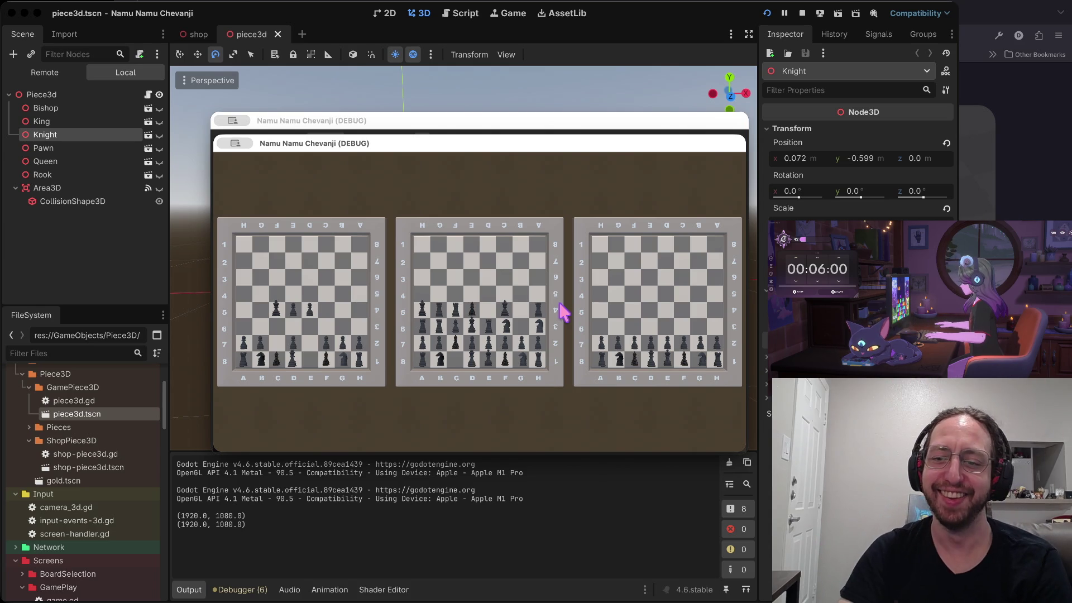
{"action": "left_click", "coordinate": [558, 312]}
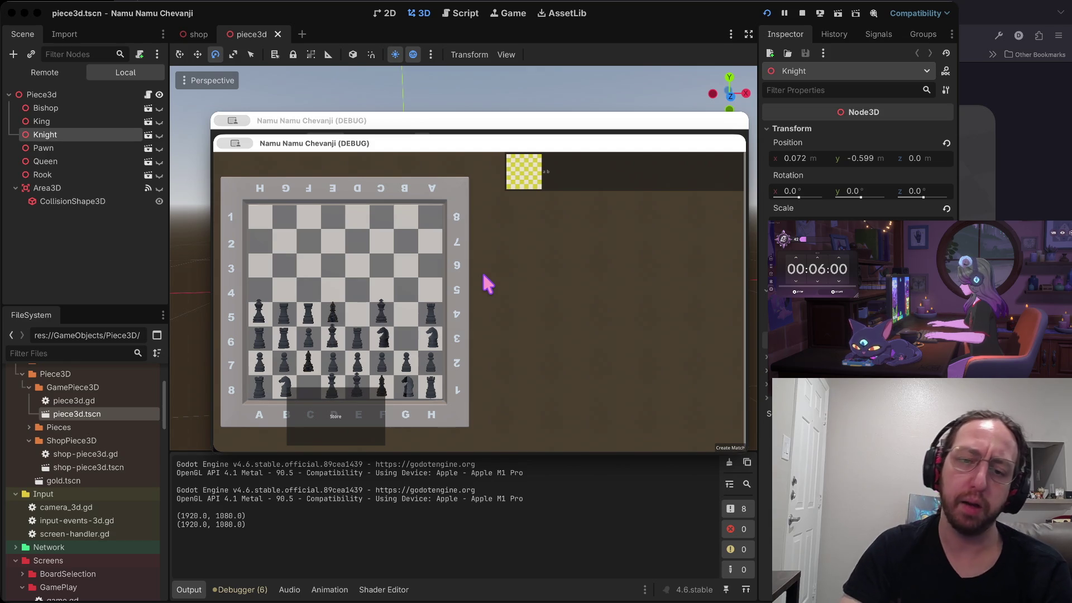
Enter the store scene from the middle board's view
{"action": "left_click", "coordinate": [353, 410]}
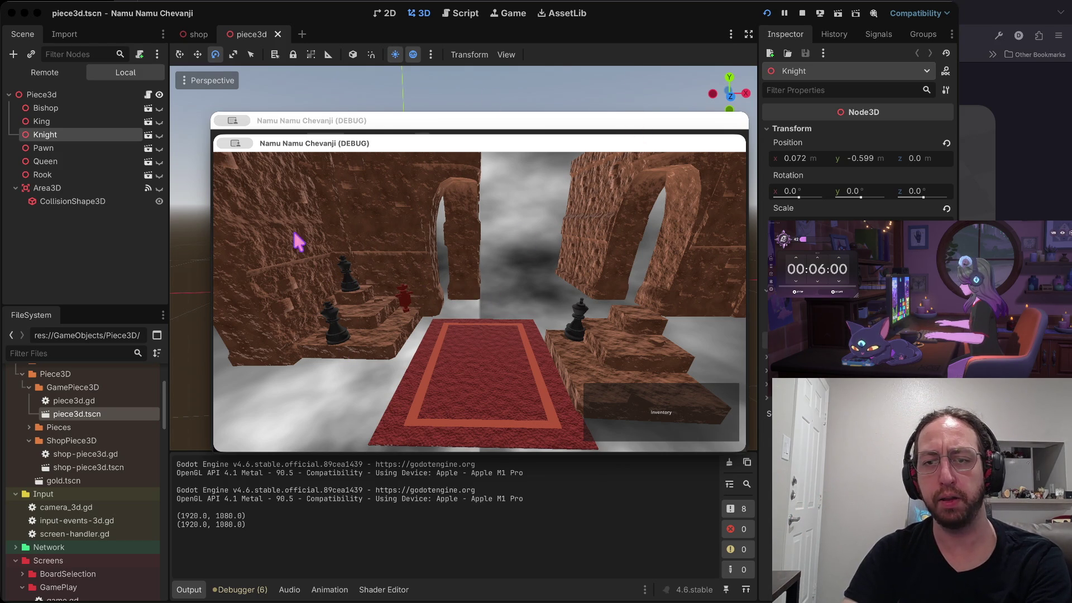
Stop the game with Cmd+. and switch back to the shop scene tab
{"action": "key", "text": "super+period"}
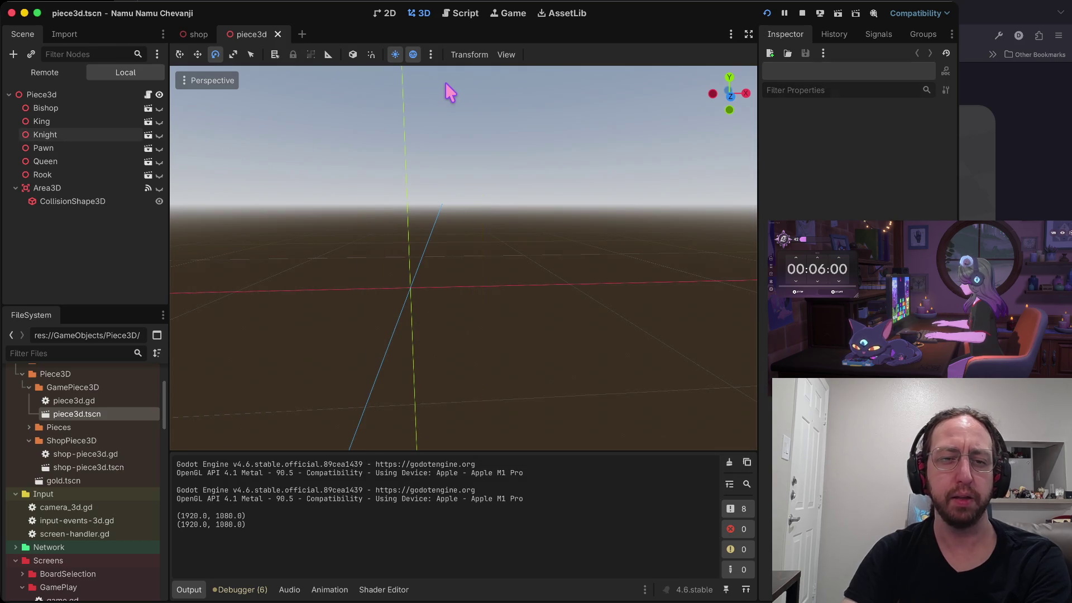
{"action": "left_click", "coordinate": [197, 34]}
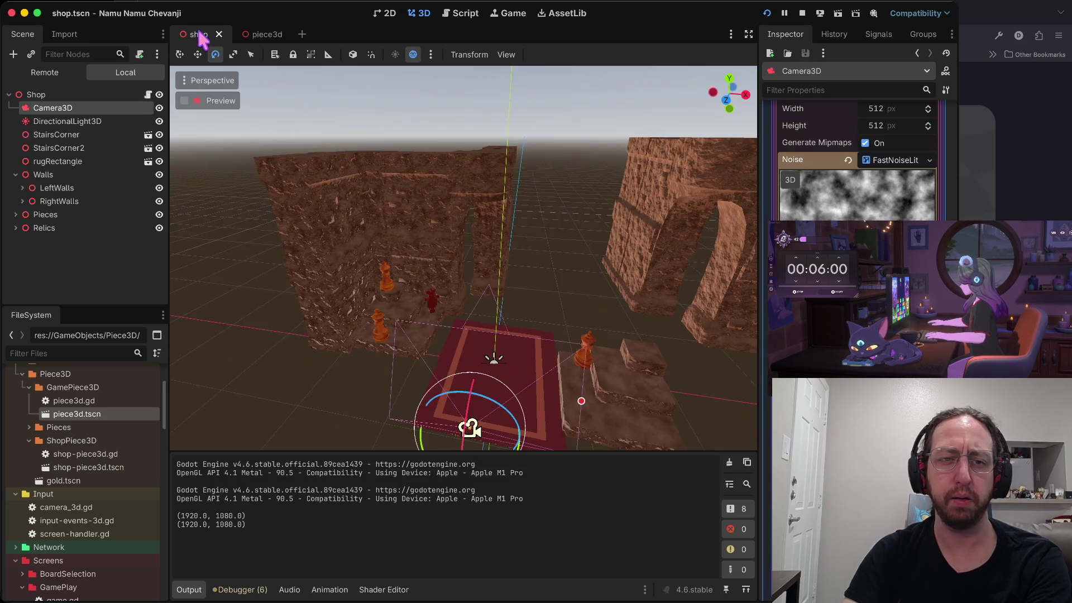
Rotate the DirectionalLight3D about 38 degrees and check the store's lighting in a playtest
{"action": "left_click", "coordinate": [67, 121]}
{"action": "mouse_move", "coordinate": [502, 358]}
{"action": "left_mouse_down"}
{"action": "mouse_move", "coordinate": [477, 365]}
{"action": "mouse_move", "coordinate": [502, 211]}
{"action": "mouse_move", "coordinate": [486, 271]}
{"action": "left_mouse_up"}
{"action": "key", "text": "super+b"}
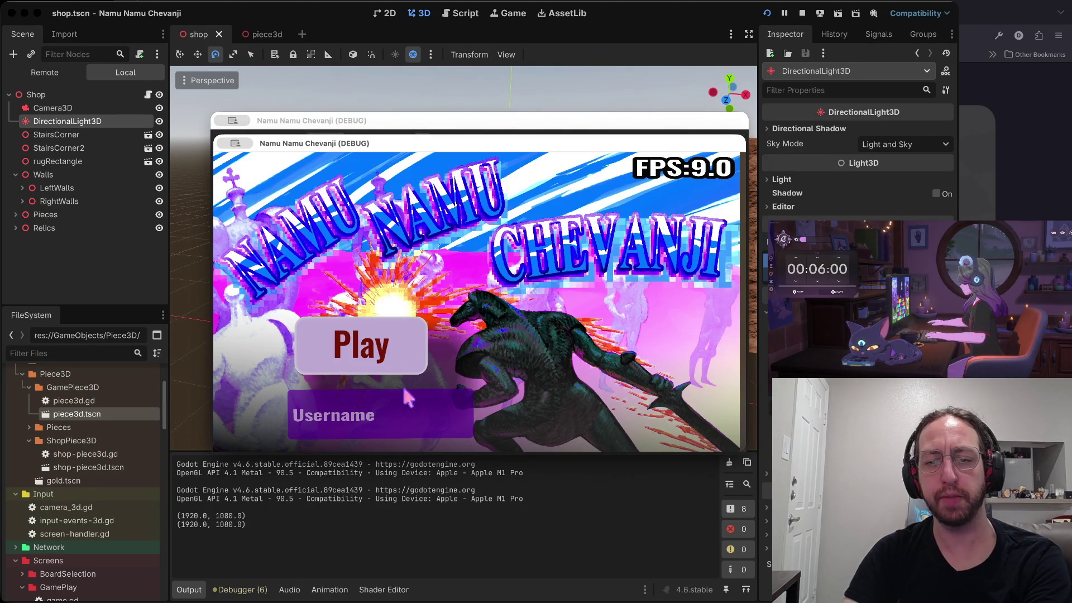
{"action": "type", "text": "a"}
{"action": "left_click", "coordinate": [385, 357]}
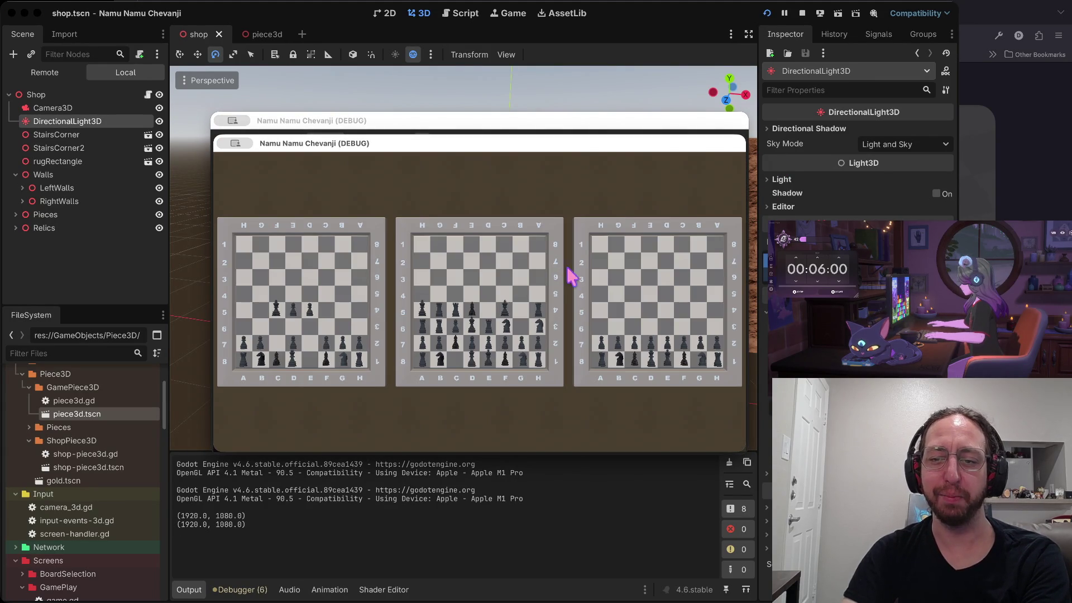
{"action": "left_click", "coordinate": [563, 279]}
{"action": "left_click", "coordinate": [343, 425]}
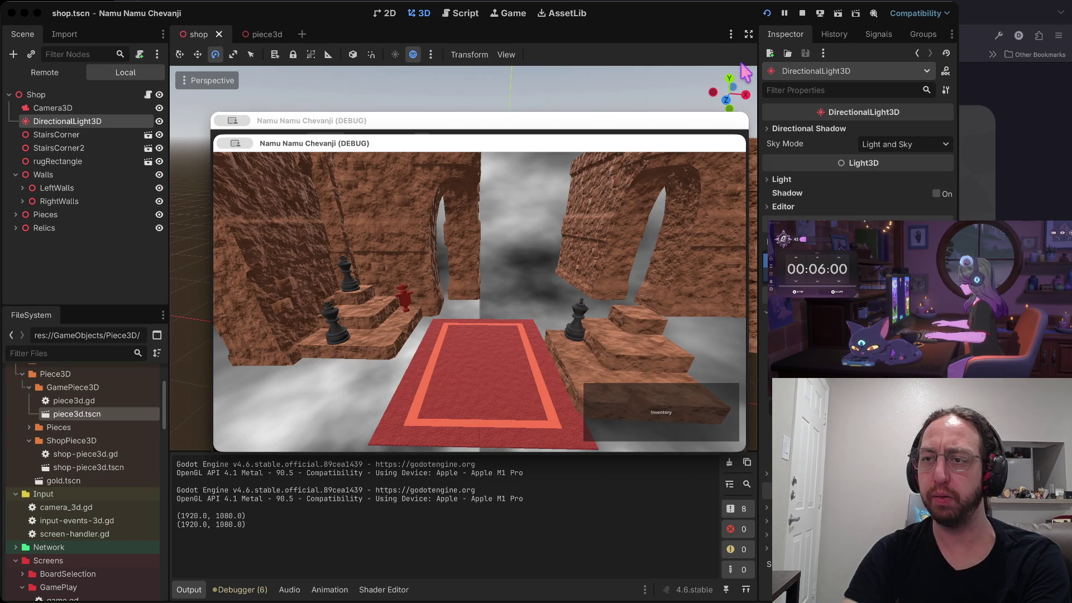
{"action": "left_click", "coordinate": [802, 11]}
Select Camera3D, raise it about 0.6 units and shift it about 0.17 along Z
{"action": "key", "text": "w"}
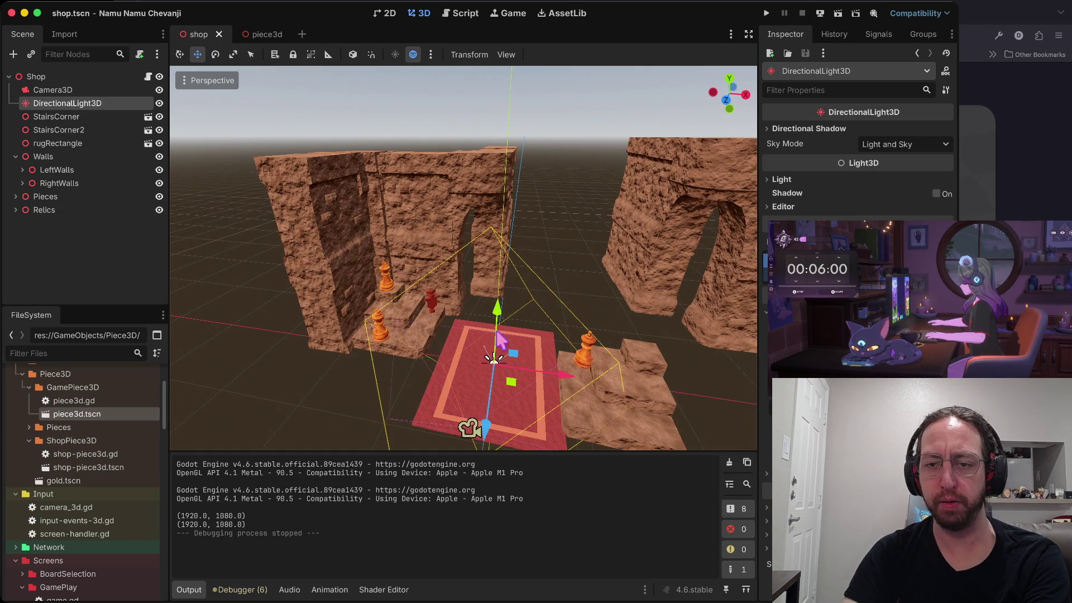
{"action": "left_click", "coordinate": [92, 77]}
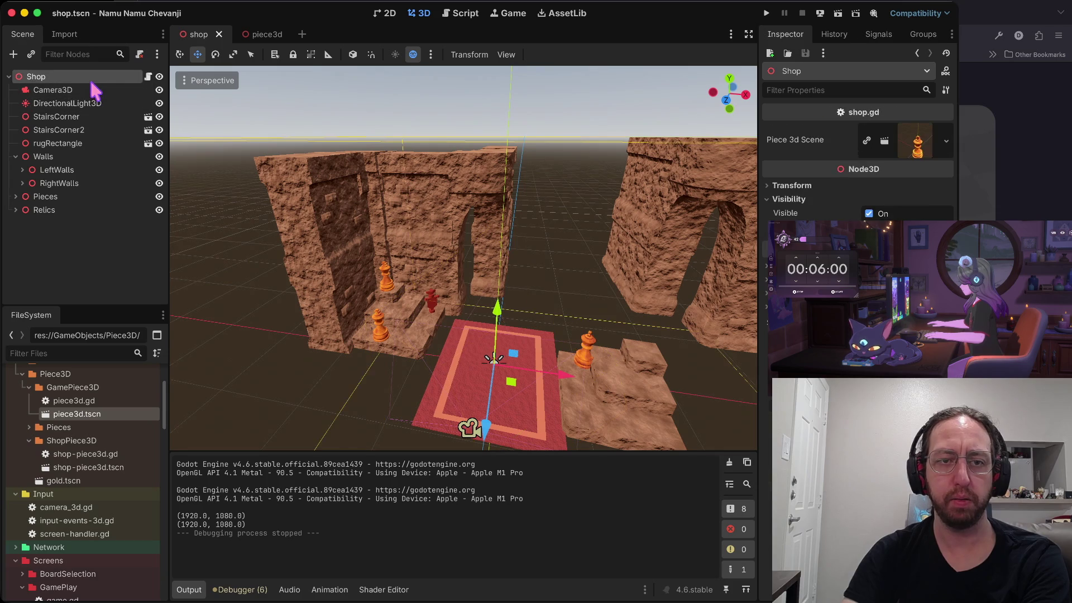
{"action": "left_click", "coordinate": [92, 91]}
{"action": "scroll", "coordinate": [474, 363], "scroll_direction": "down", "scroll_amount": 3}
{"action": "scroll", "coordinate": [938, 129], "scroll_direction": "down", "scroll_amount": 5}
{"action": "scroll", "coordinate": [938, 129], "scroll_direction": "up", "scroll_amount": 5}
{"action": "mouse_move", "coordinate": [482, 301]}
{"action": "left_mouse_down"}
{"action": "mouse_move", "coordinate": [500, 166]}
{"action": "mouse_move", "coordinate": [496, 186]}
{"action": "left_mouse_up"}
{"action": "mouse_move", "coordinate": [463, 332]}
{"action": "left_mouse_down"}
{"action": "mouse_move", "coordinate": [481, 261]}
{"action": "mouse_move", "coordinate": [512, 218]}
{"action": "mouse_move", "coordinate": [483, 277]}
{"action": "mouse_move", "coordinate": [491, 212]}
{"action": "mouse_move", "coordinate": [454, 329]}
{"action": "mouse_move", "coordinate": [481, 282]}
{"action": "mouse_move", "coordinate": [499, 195]}
{"action": "mouse_move", "coordinate": [497, 207]}
{"action": "left_mouse_up"}
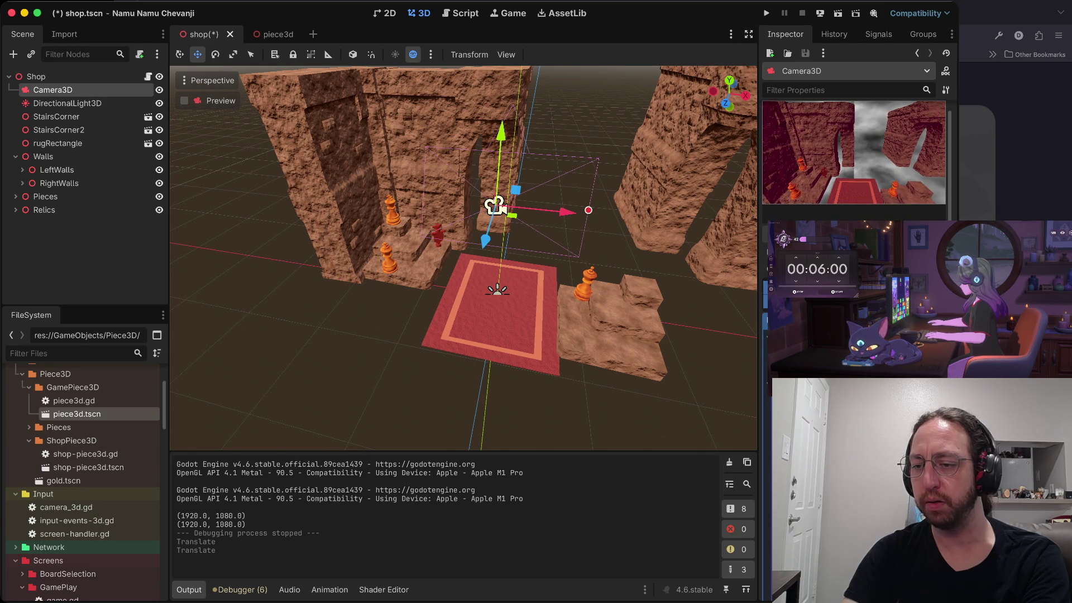
Scroll the Inspector to the sky panorama's FastNoiseLite noise settings
{"action": "scroll", "coordinate": [682, 275], "scroll_direction": "up", "scroll_amount": 5}
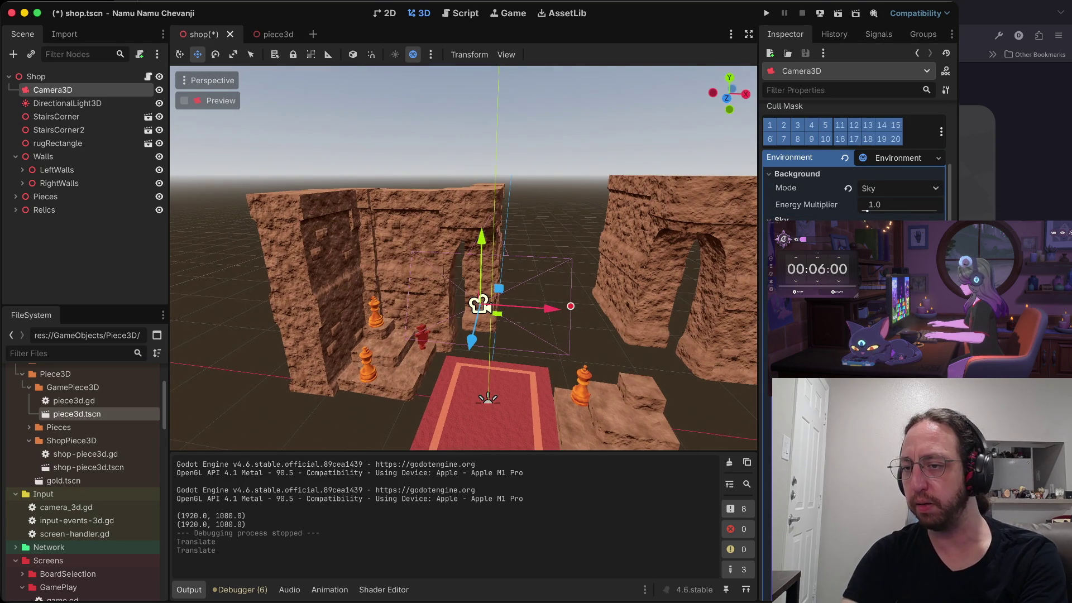
{"action": "scroll", "coordinate": [854, 162], "scroll_direction": "down", "scroll_amount": 5}
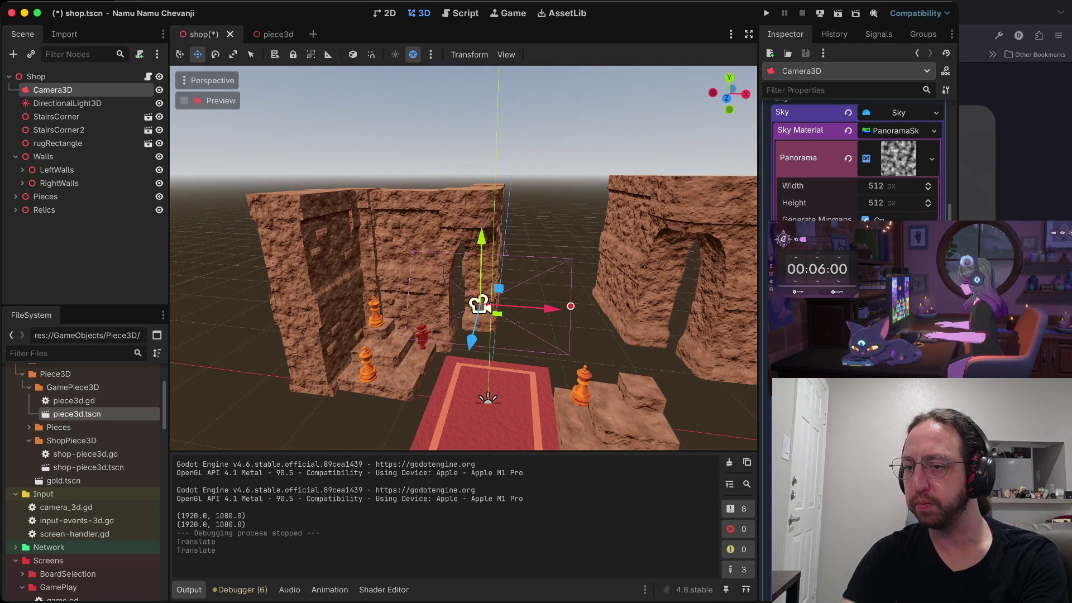
{"action": "scroll", "coordinate": [854, 162], "scroll_direction": "up", "scroll_amount": 3}
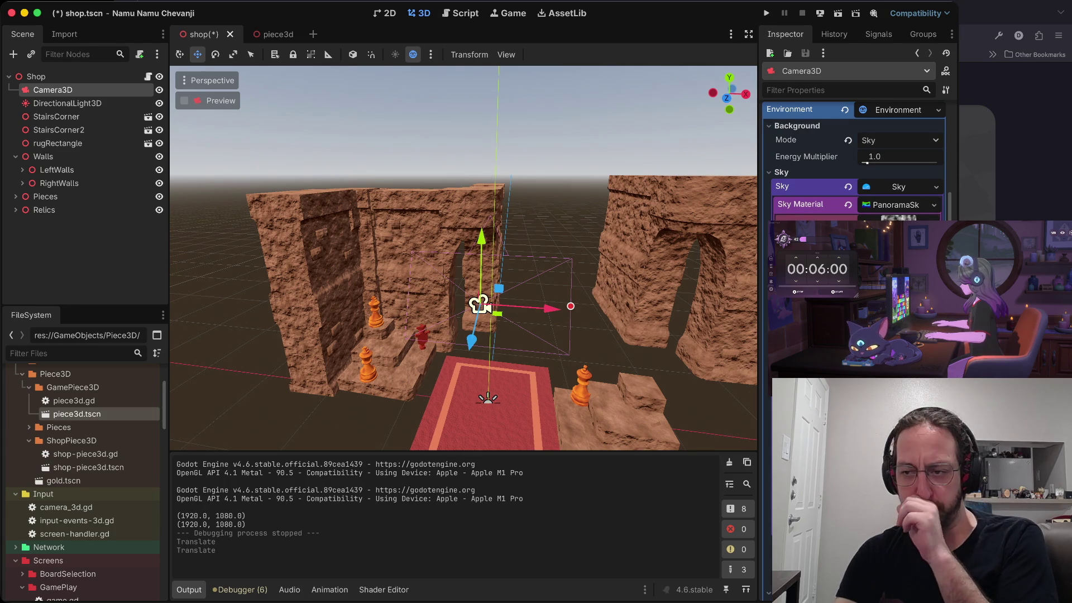
{"action": "scroll", "coordinate": [899, 134], "scroll_direction": "down", "scroll_amount": 2}
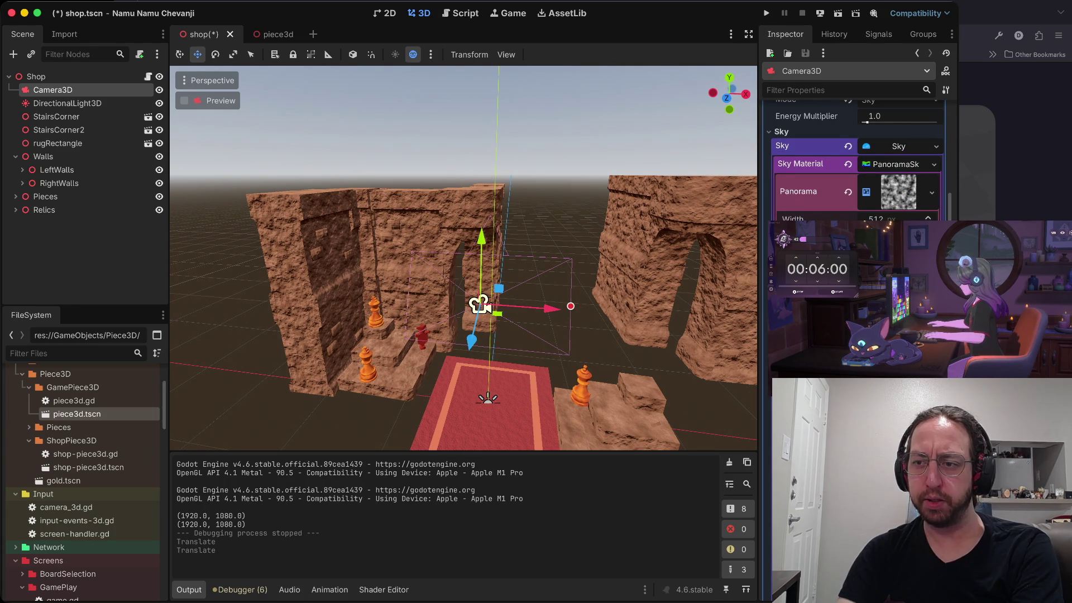
{"action": "scroll", "coordinate": [899, 167], "scroll_direction": "down", "scroll_amount": 3}
{"action": "scroll", "coordinate": [857, 162], "scroll_direction": "down", "scroll_amount": 2}
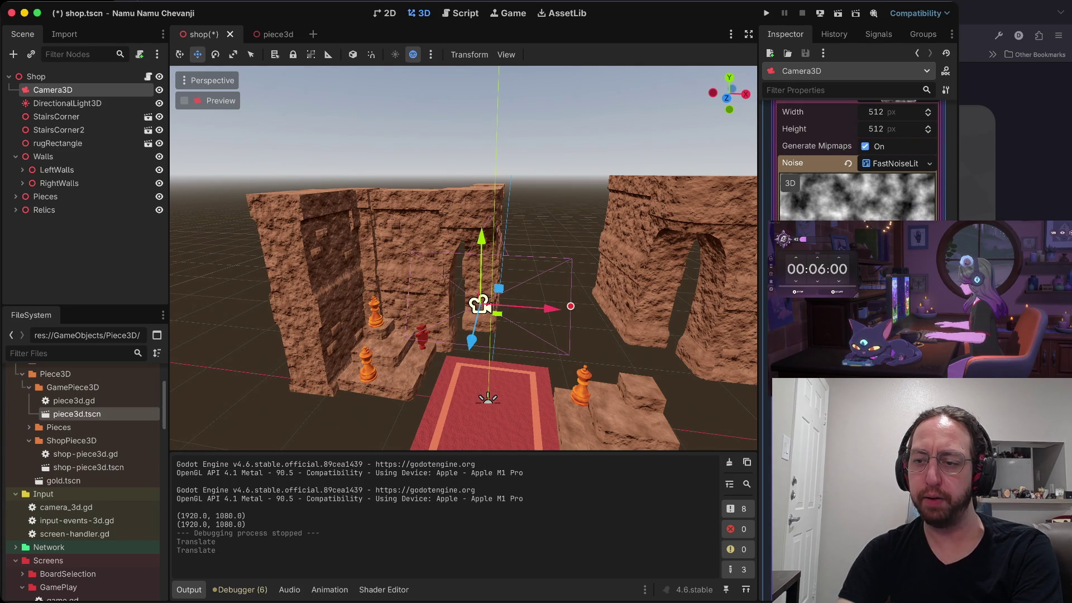
{"action": "scroll", "coordinate": [857, 162], "scroll_direction": "down", "scroll_amount": 3}
{"action": "scroll", "coordinate": [857, 162], "scroll_direction": "up", "scroll_amount": 4}
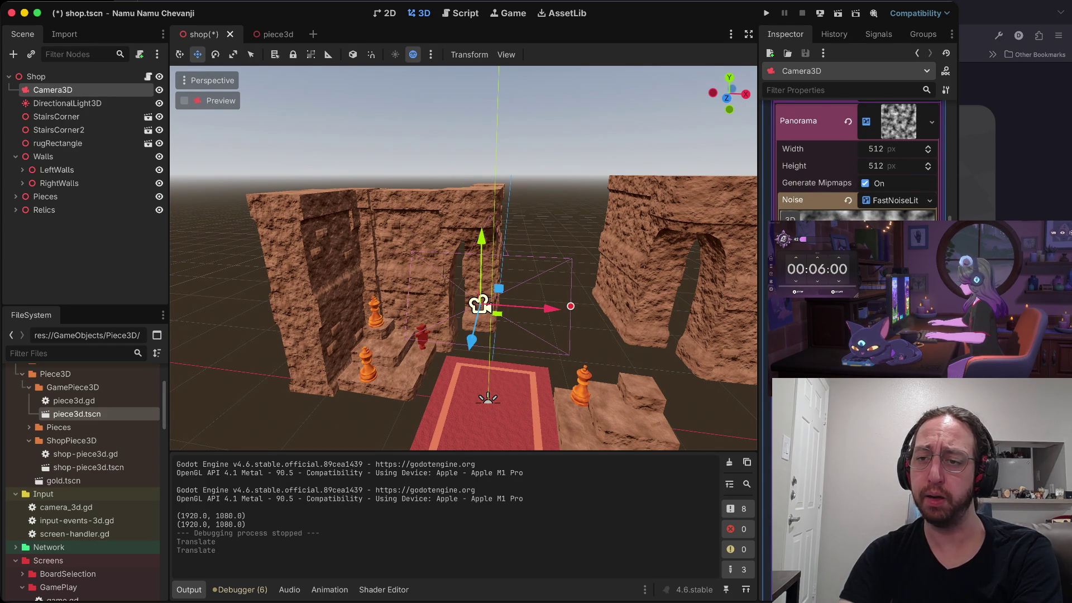
{"action": "key", "text": "w"}
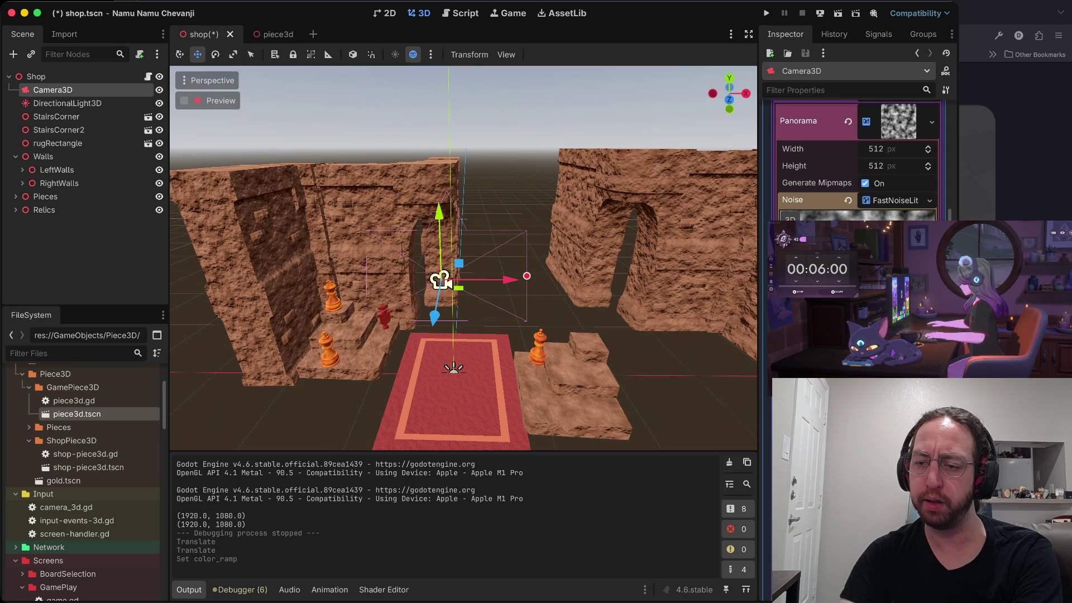
Recolour the sky noise gradient point a bright purple, save the shop scene and run the game
{"action": "scroll", "coordinate": [859, 161], "scroll_direction": "down", "scroll_amount": 5}
{"action": "left_click_drag", "start_coordinate": [938, 218], "coordinate": [939, 120]}
{"action": "left_click", "coordinate": [847, 215]}
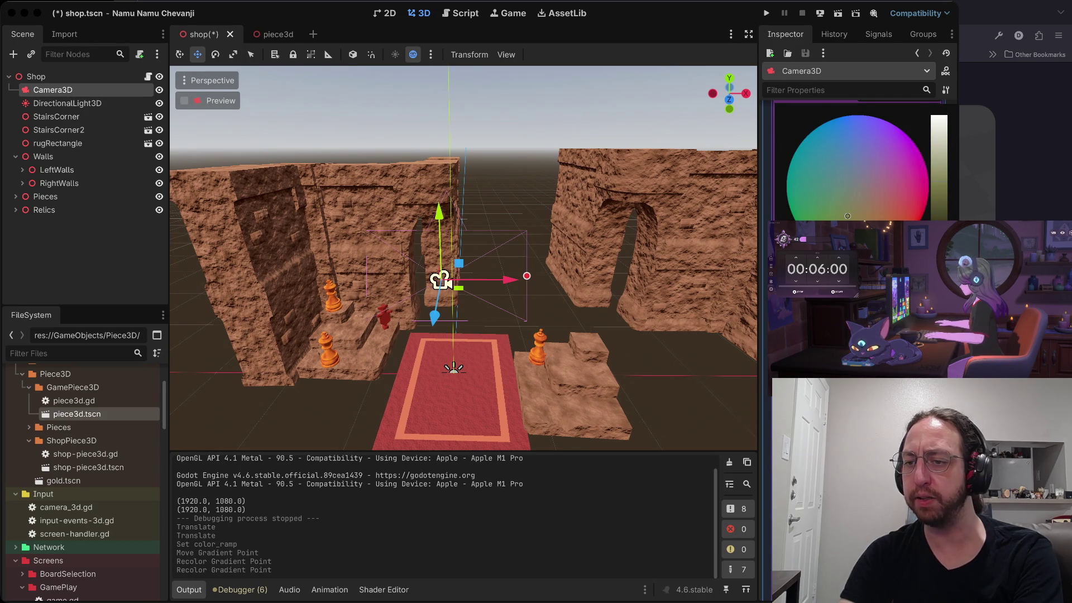
{"action": "left_click", "coordinate": [867, 220]}
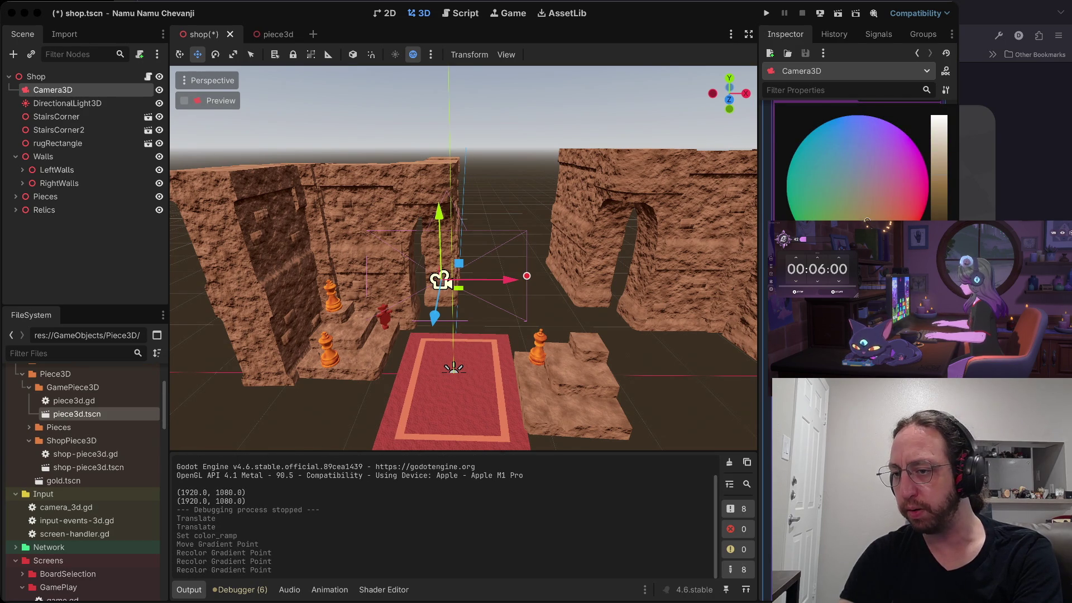
{"action": "left_click", "coordinate": [877, 167]}
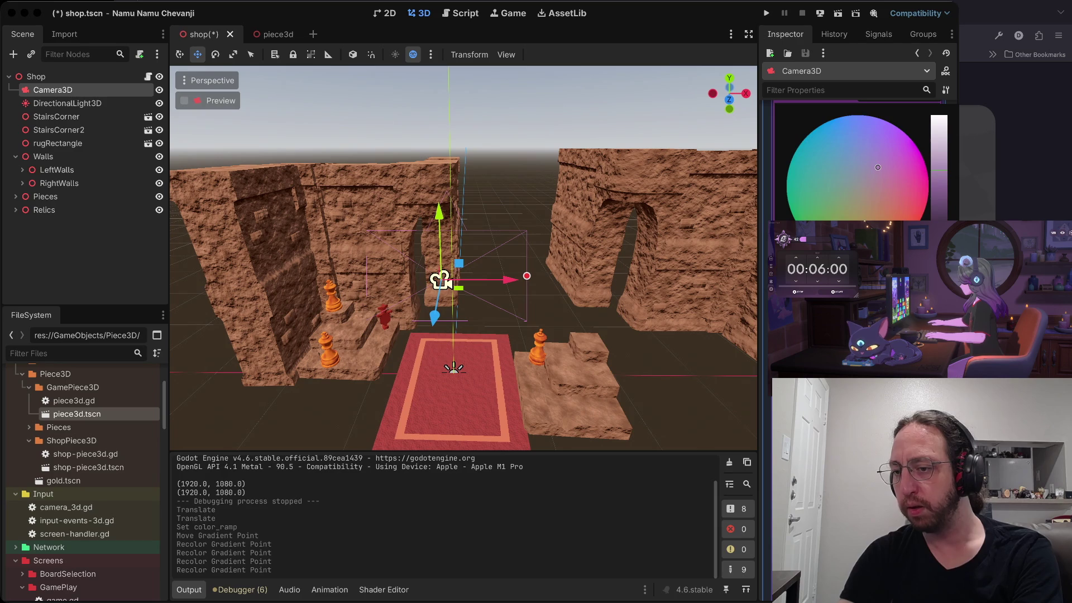
{"action": "left_click", "coordinate": [670, 375]}
{"action": "key", "text": "ctrl+s"}
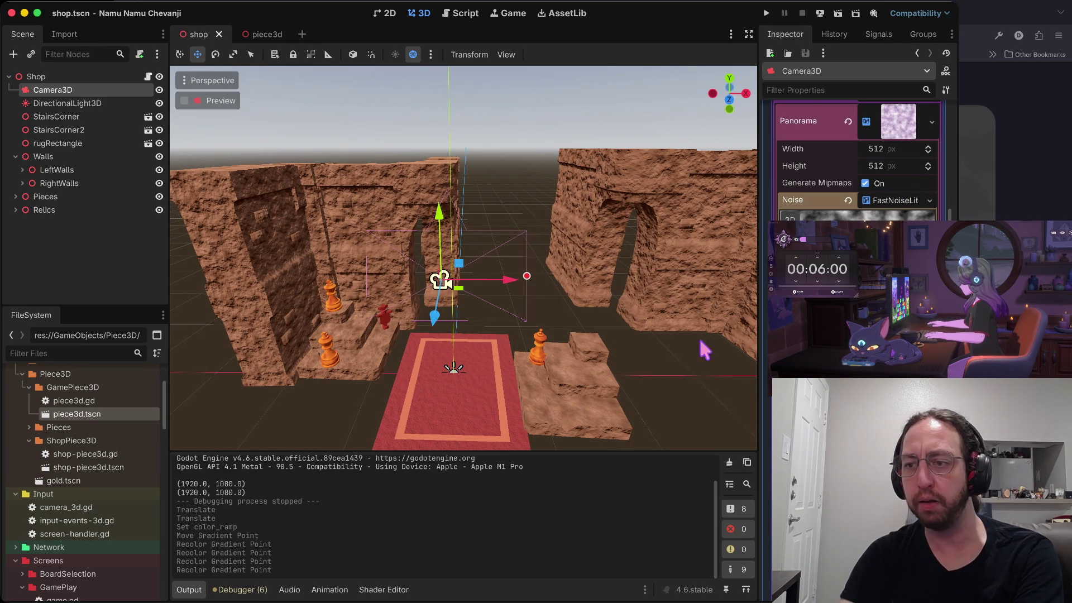
{"action": "key", "text": "super+b"}
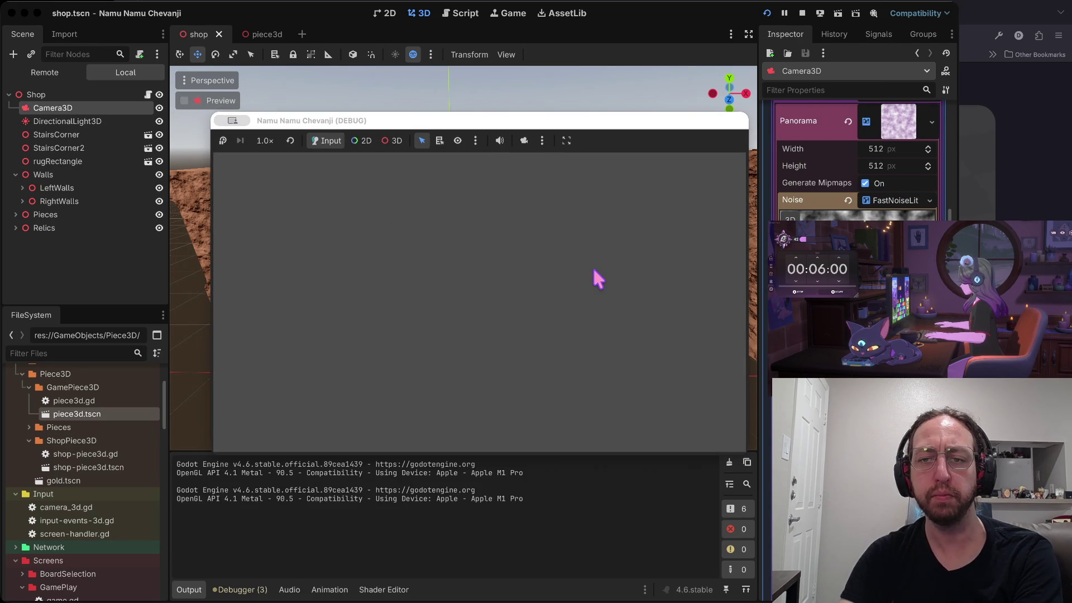
Enter a username, choose a board, view the 3D shop under the purple sky, then stop the game
{"action": "type", "text": "a"}
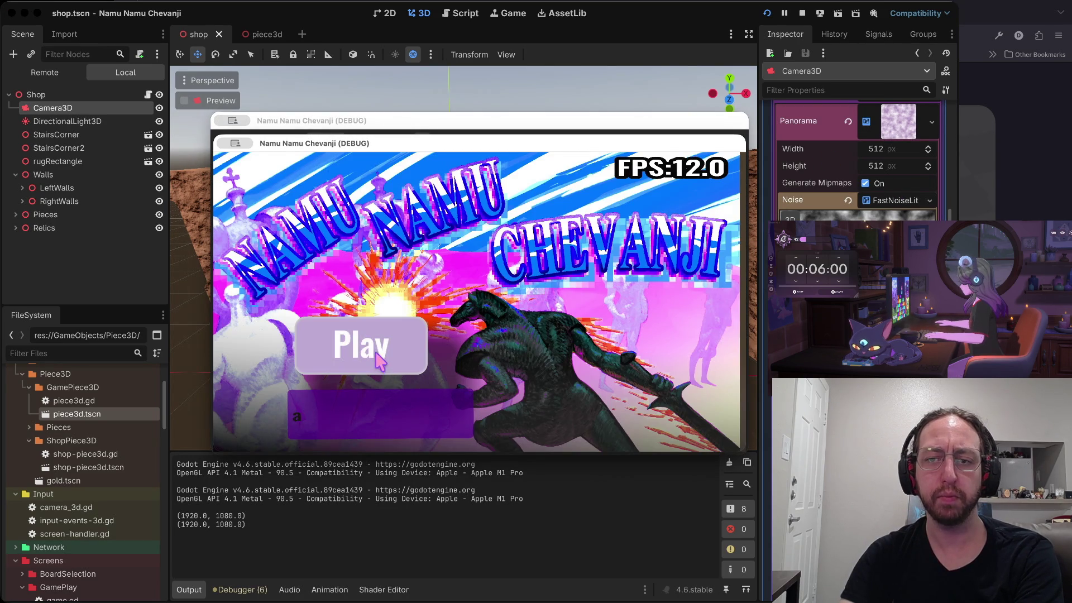
{"action": "key", "text": "Return"}
{"action": "left_click", "coordinate": [411, 316]}
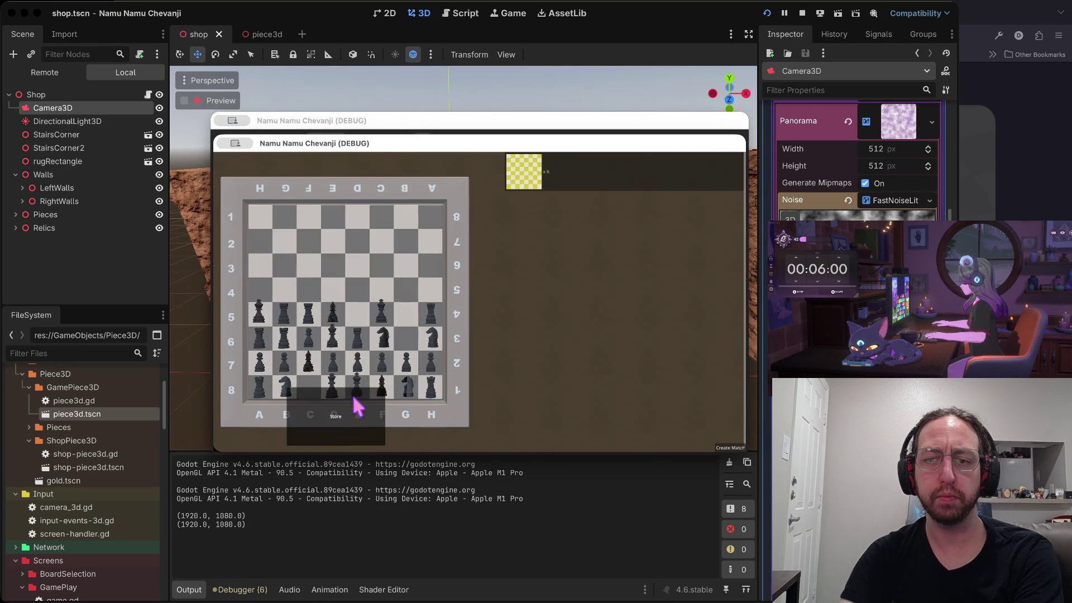
{"action": "left_click", "coordinate": [355, 408]}
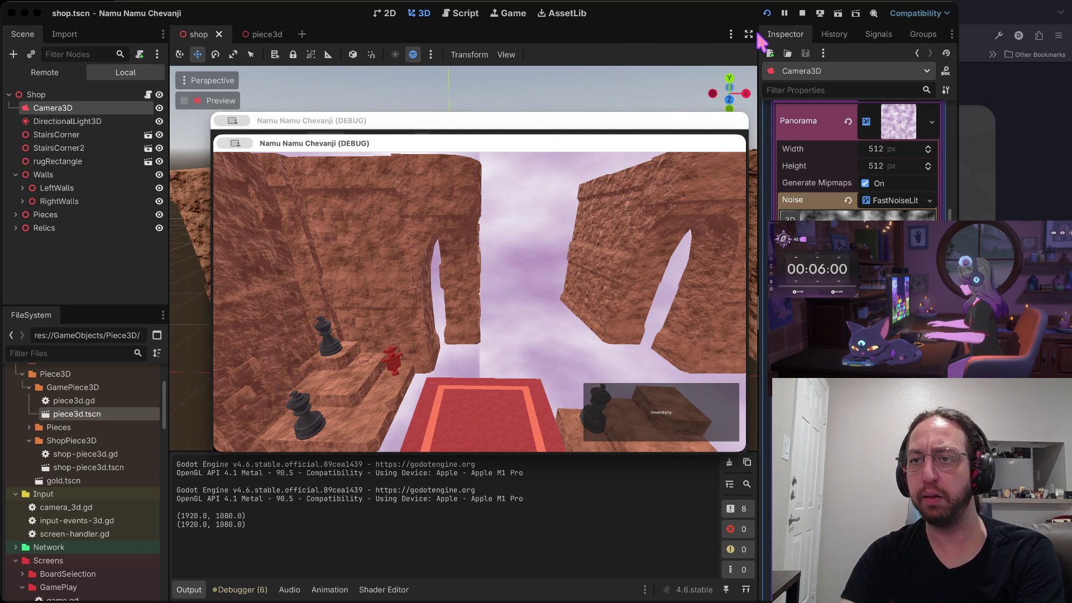
{"action": "left_click", "coordinate": [802, 16]}
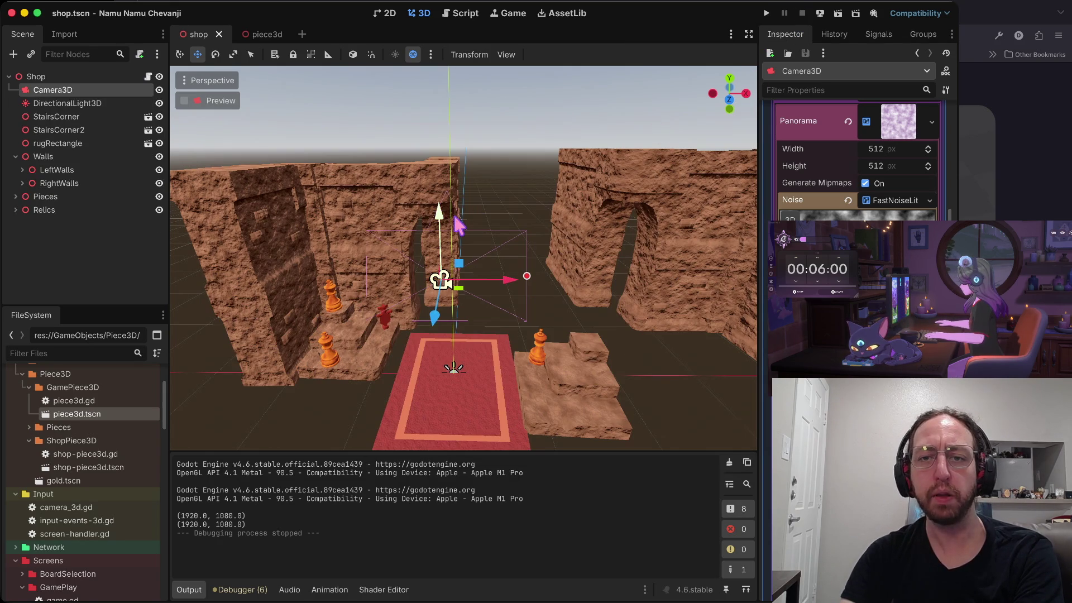
Move the shop Camera3D down and to the left, then save the scene
{"action": "mouse_move", "coordinate": [456, 333]}
{"action": "left_mouse_down"}
{"action": "mouse_move", "coordinate": [443, 334]}
{"action": "mouse_move", "coordinate": [450, 366]}
{"action": "left_mouse_up"}
{"action": "scroll", "coordinate": [521, 299], "scroll_direction": "left", "scroll_amount": 5}
{"action": "left_click", "coordinate": [89, 104]}
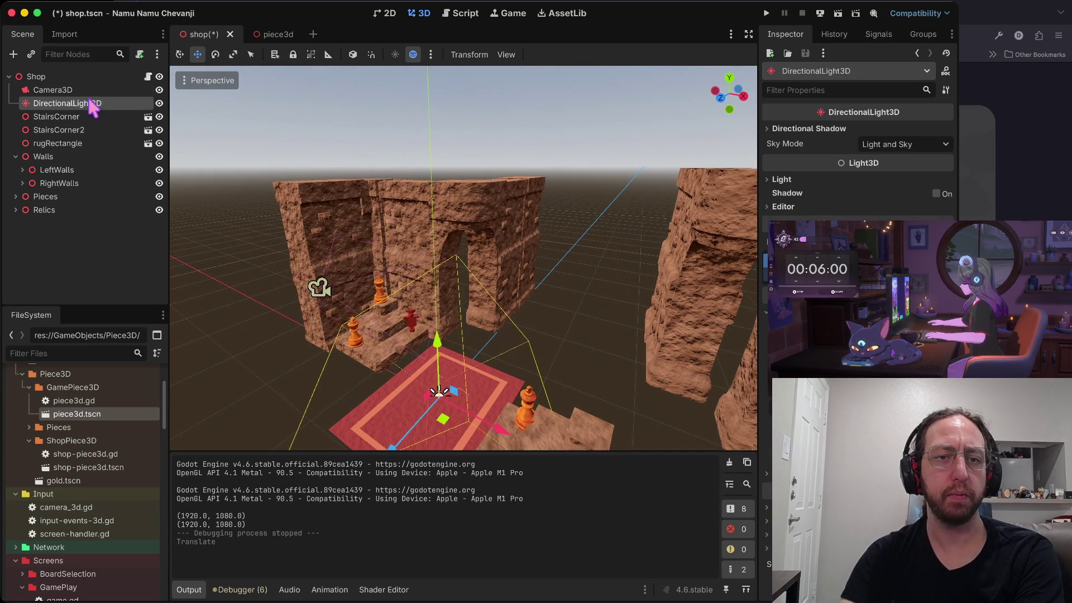
{"action": "left_click", "coordinate": [88, 90]}
{"action": "left_click_drag", "start_coordinate": [250, 334], "coordinate": [142, 360]}
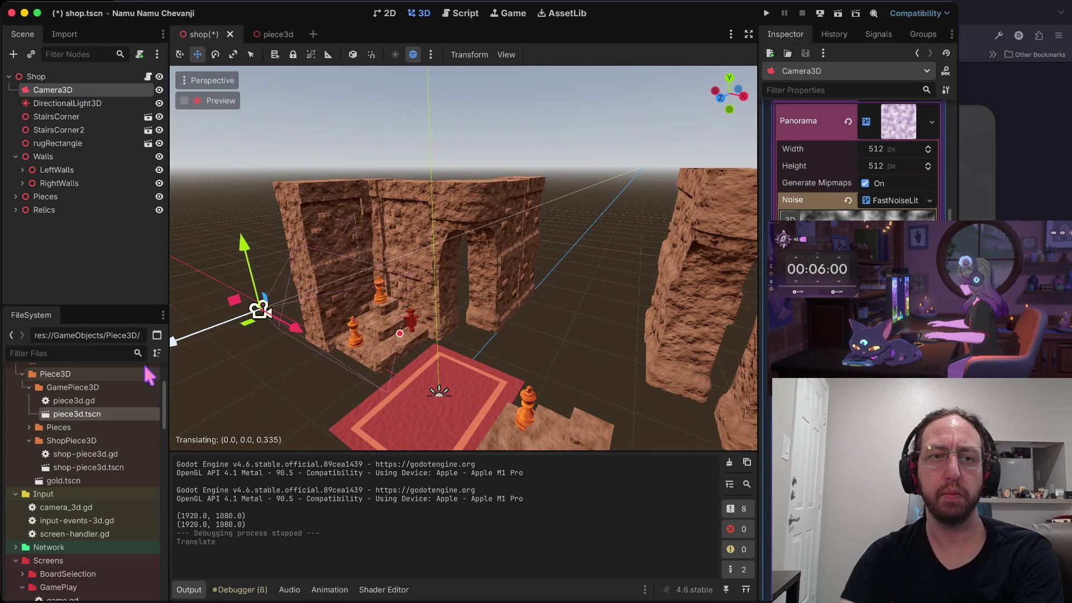
{"action": "key", "text": "ctrl+s"}
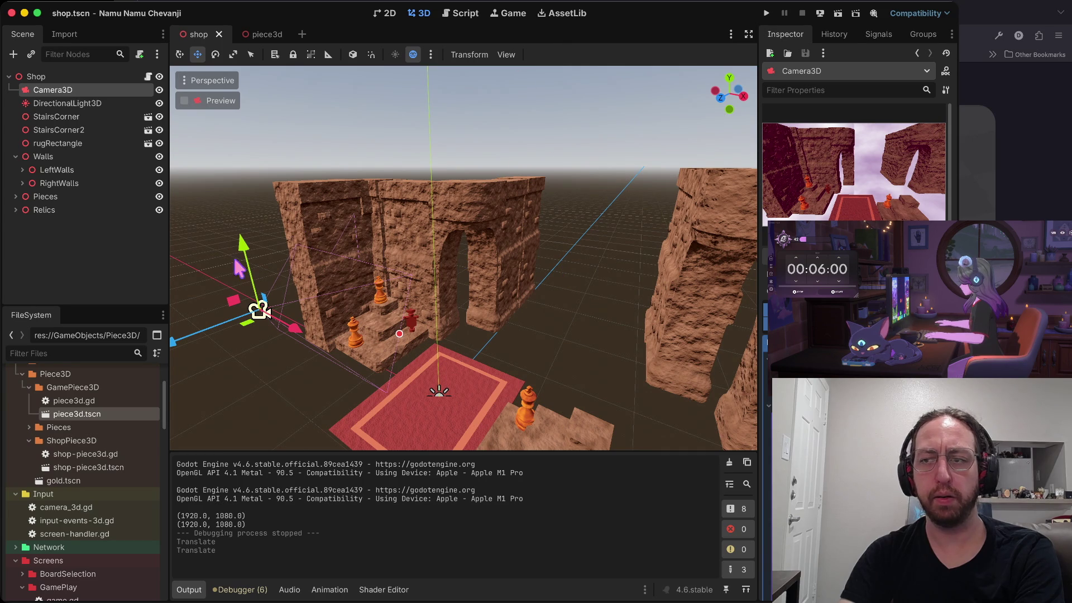
Tilt the camera about 12 degrees downward and raise it to frame the rug
{"action": "key", "text": "r"}
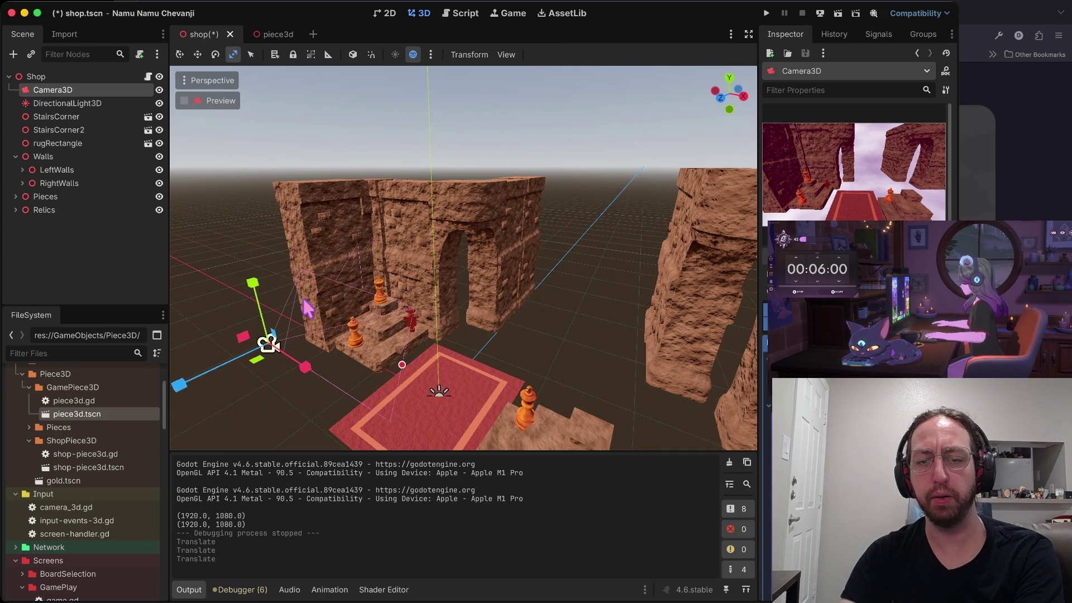
{"action": "key", "text": "e"}
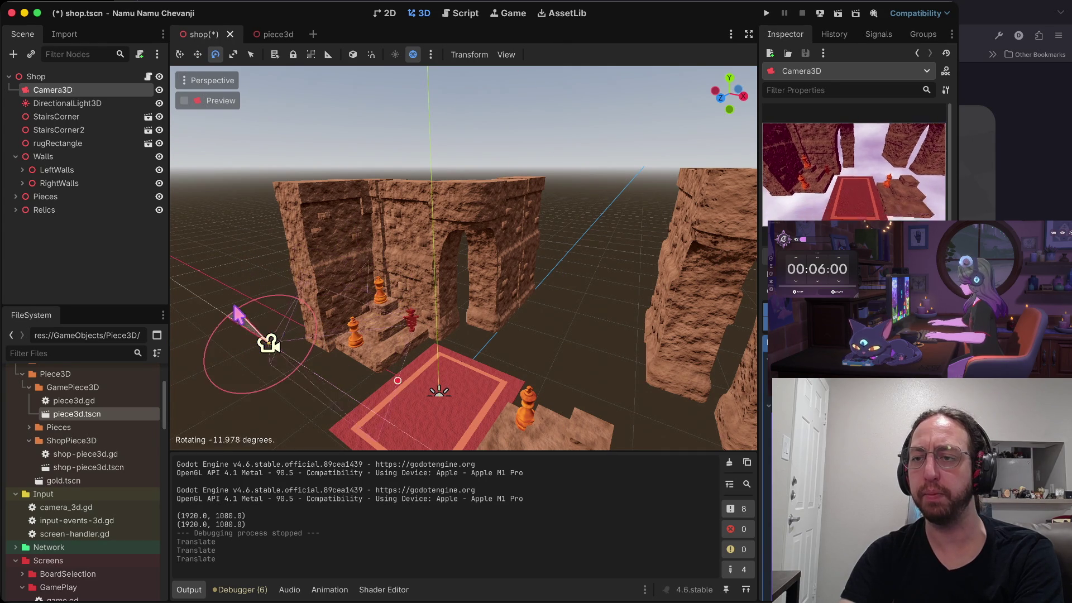
{"action": "key", "text": "w"}
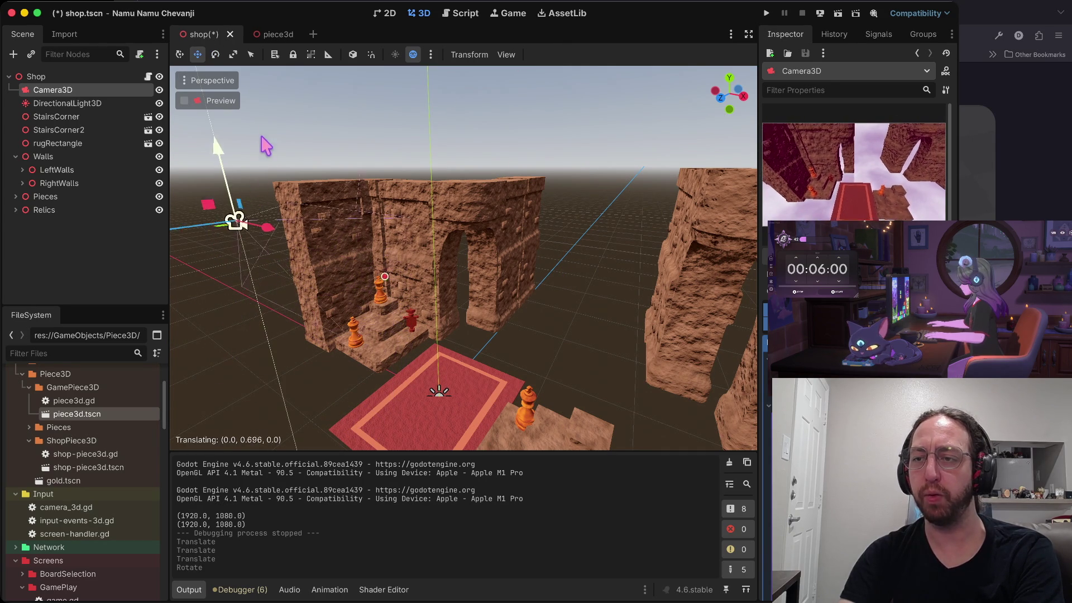